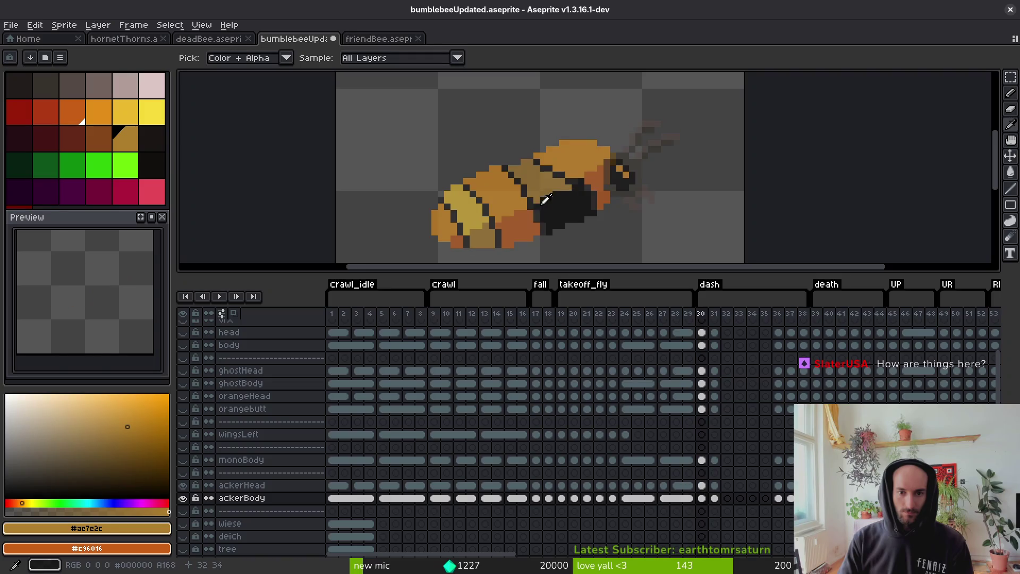
Sample the yellow and orange body colours from the already-coloured bee frame
scroll(531, 201, up, 5)
key(b)
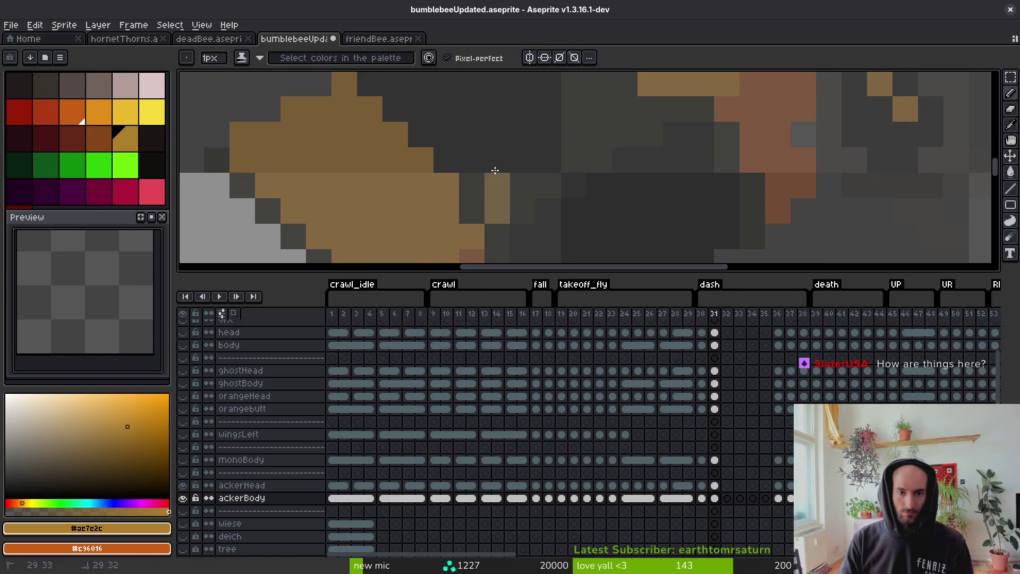
scroll(479, 197, up, 2)
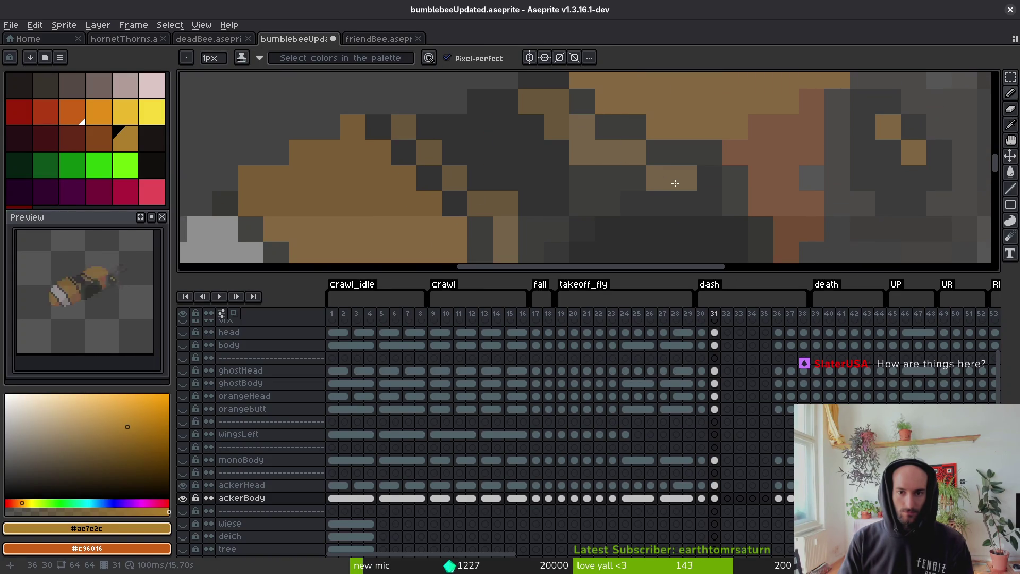
scroll(584, 170, down, 3)
key(g)
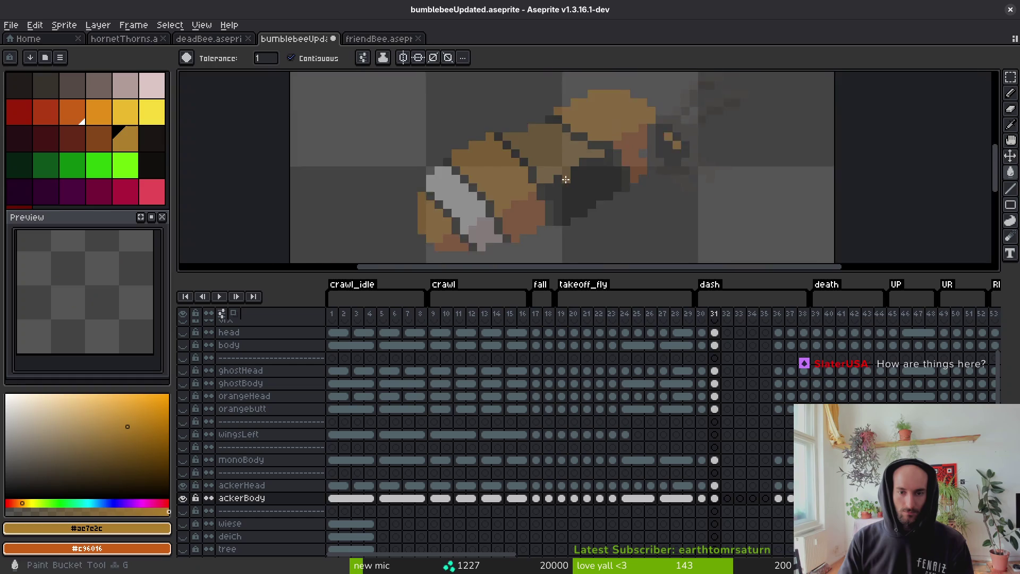
scroll(520, 197, up, 2)
scroll(452, 227, down, 2)
alt+click(410, 155)
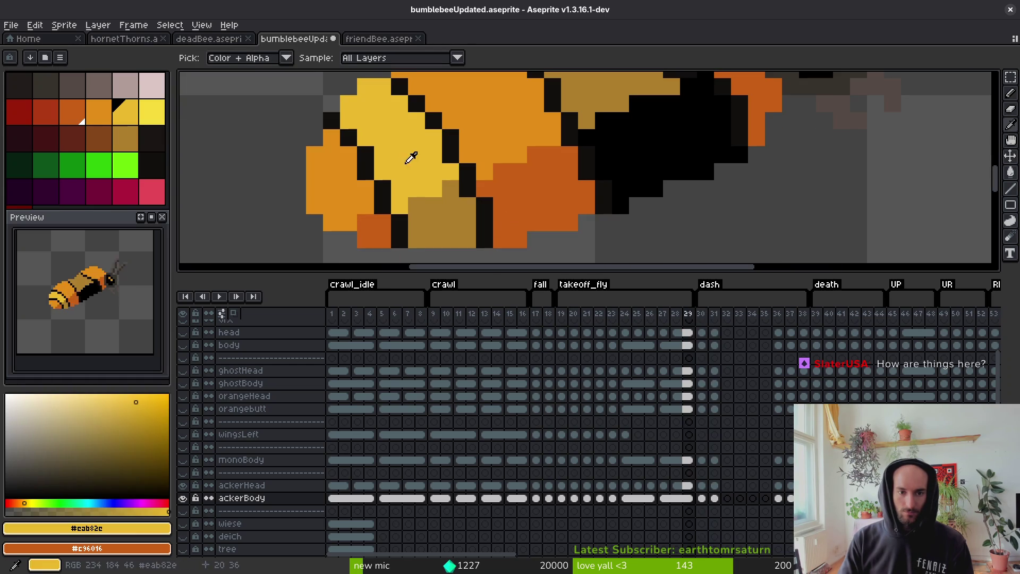
scroll(414, 160, up, 2)
scroll(472, 183, down, 3)
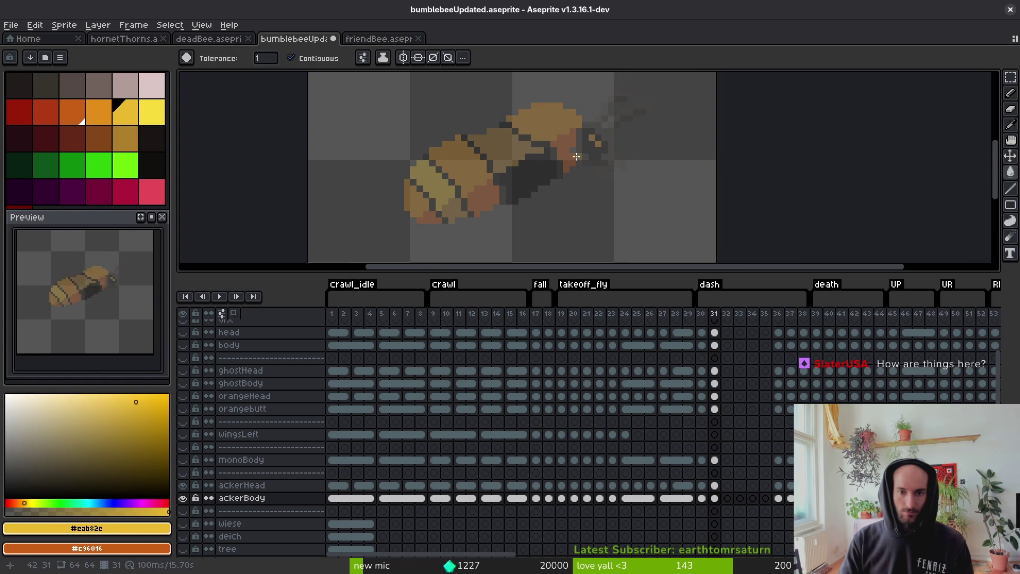
scroll(576, 156, up, 2)
alt+click(537, 110)
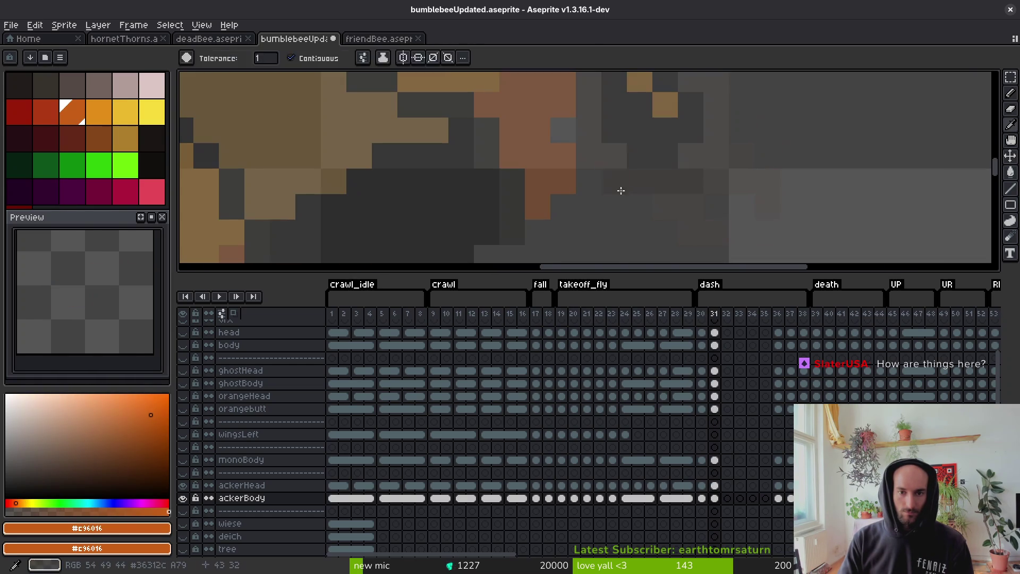
scroll(563, 159, down, 2)
On death frame 36, undo a misplaced orange fill and sample a golden colour
key(Right)
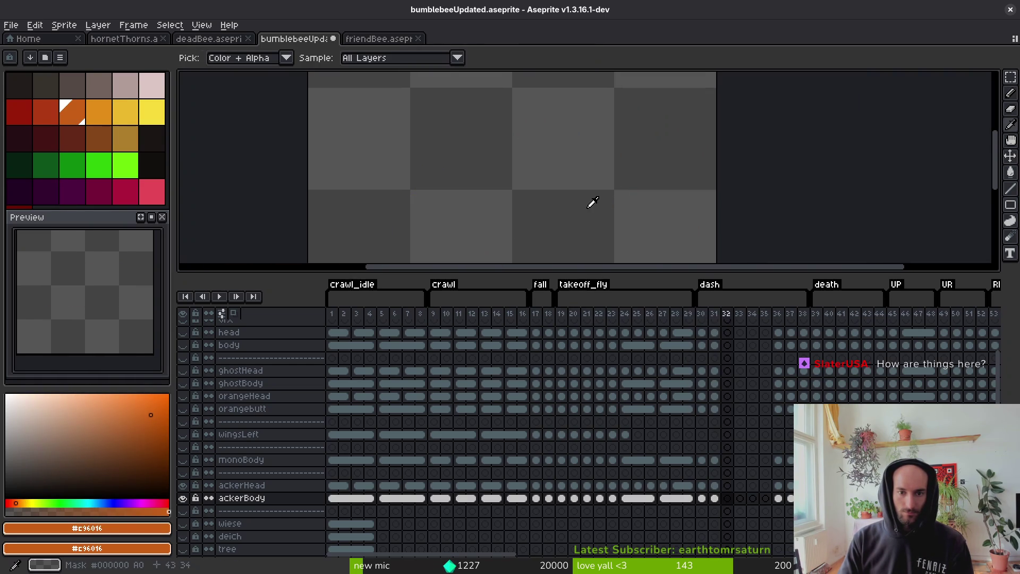
key(Right)
scroll(584, 204, up, 2)
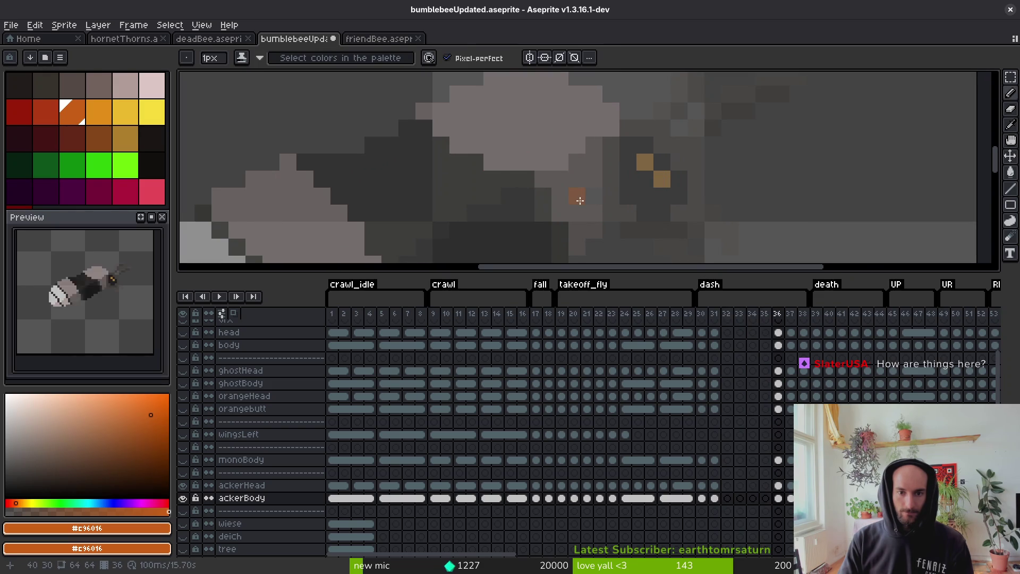
click(589, 198)
key(ctrl+z)
key(b)
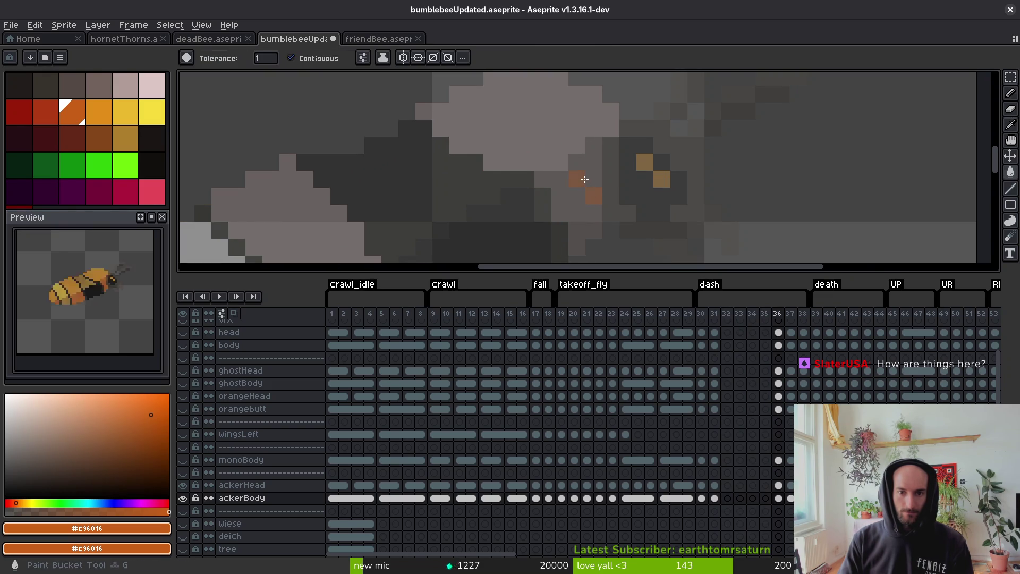
scroll(585, 180, down, 2)
key(Right)
key(i)
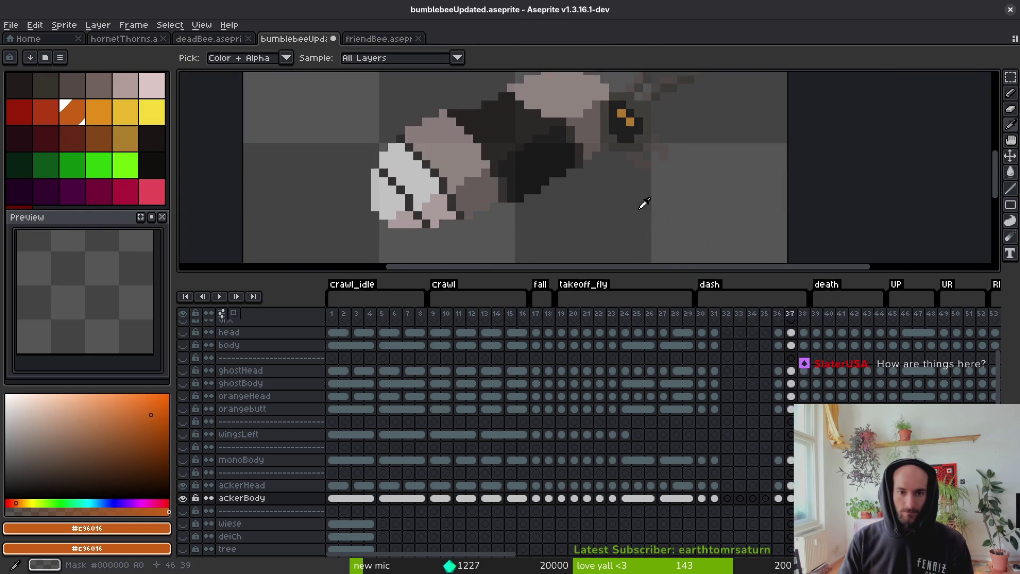
key(Right)
key(Right)
key(Right)
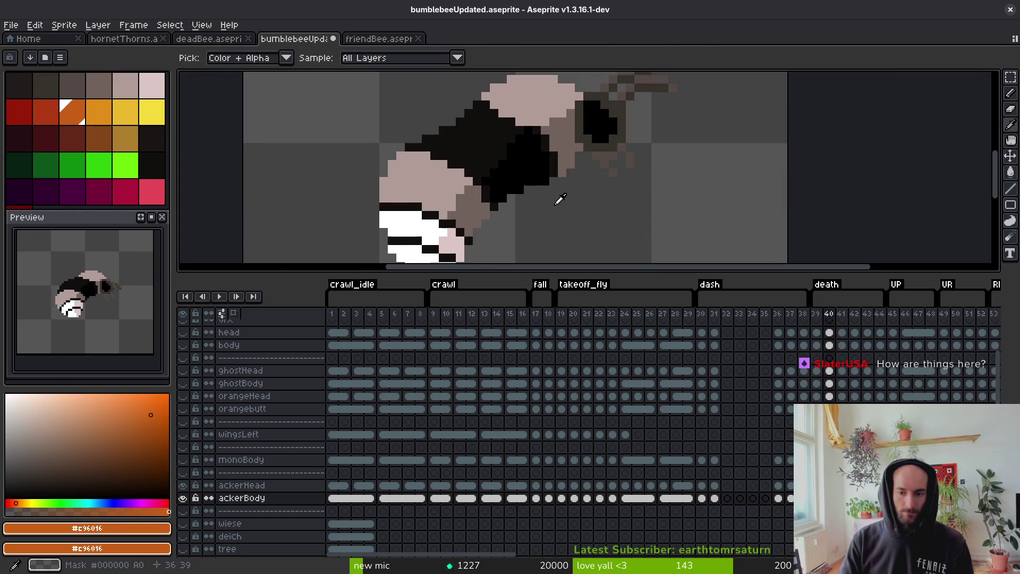
key(Left)
key(Left)
key(Left)
key(Left)
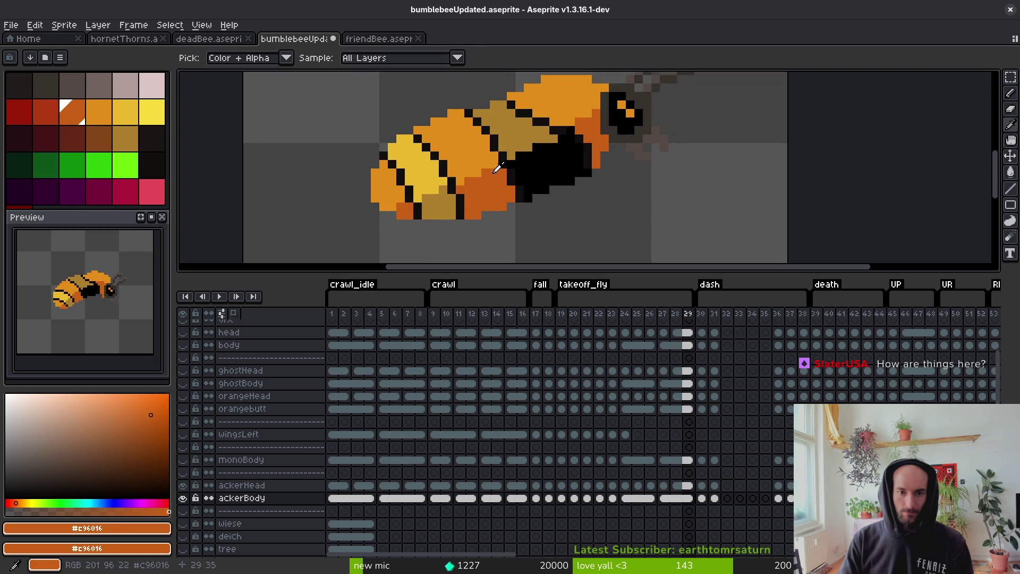
click(498, 168)
key(Right)
key(Right)
key(Right)
key(Right)
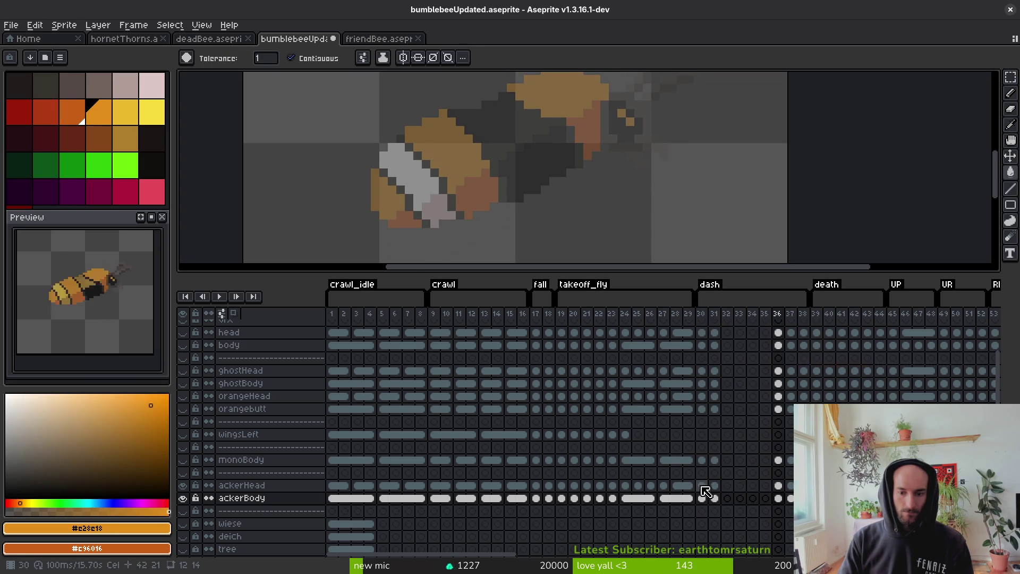
Pick yellow as primary and orange as secondary from frame 28, then return to frame 36
click(714, 497)
key(i)
key(Left)
key(Left)
key(Left)
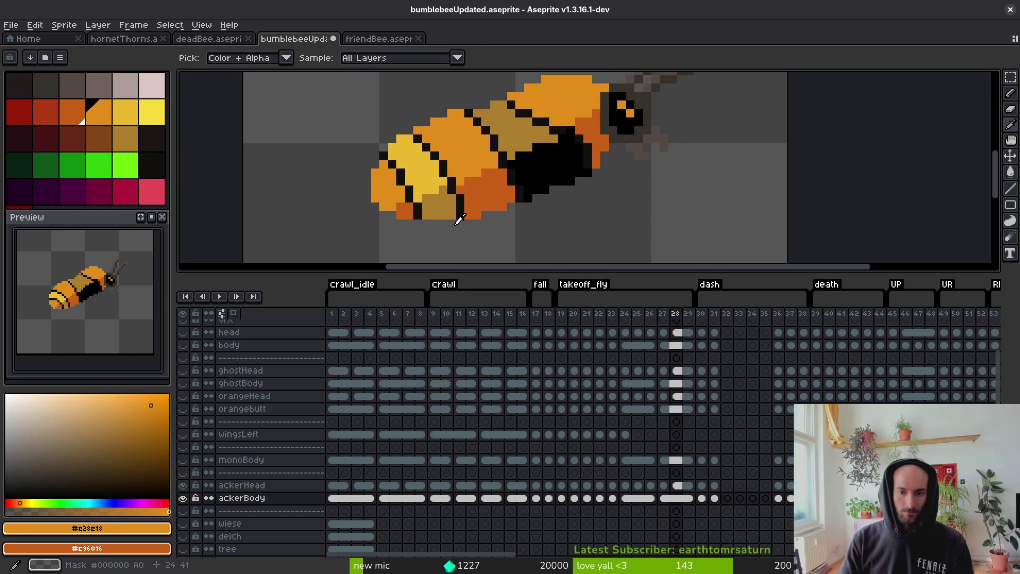
click(429, 180)
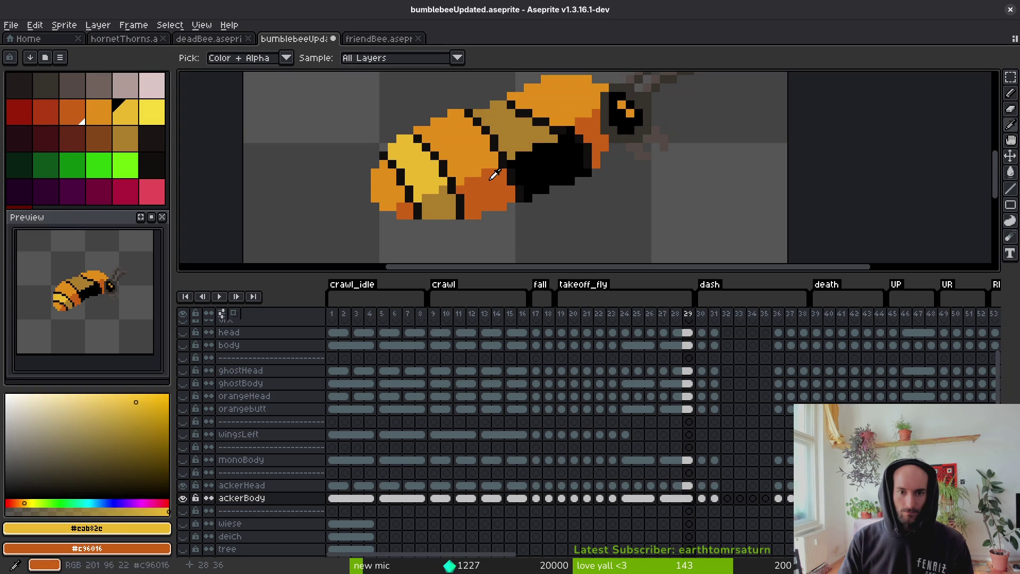
right_click(470, 154)
key(Right)
key(Right)
key(Right)
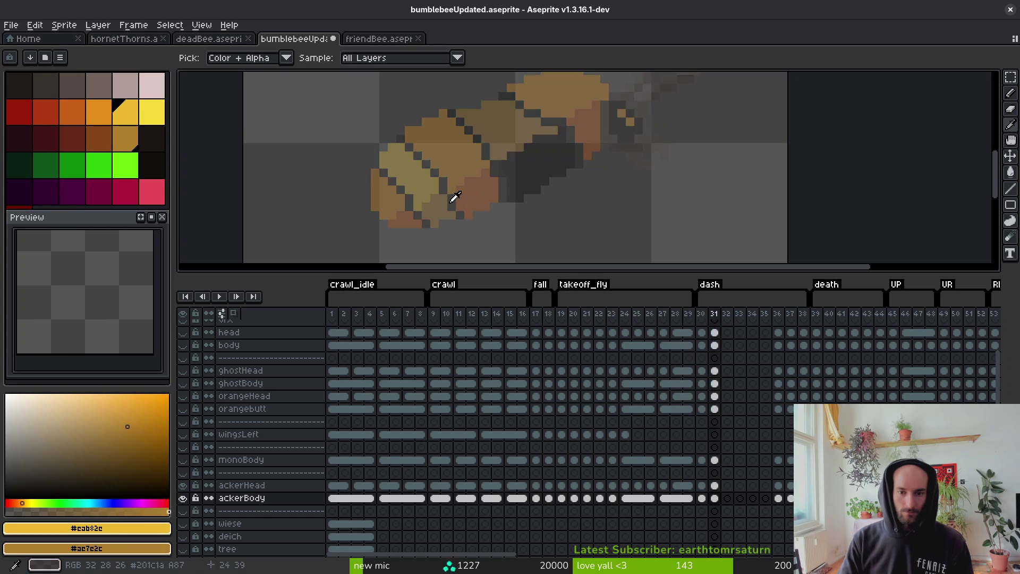
key(Left)
key(g)
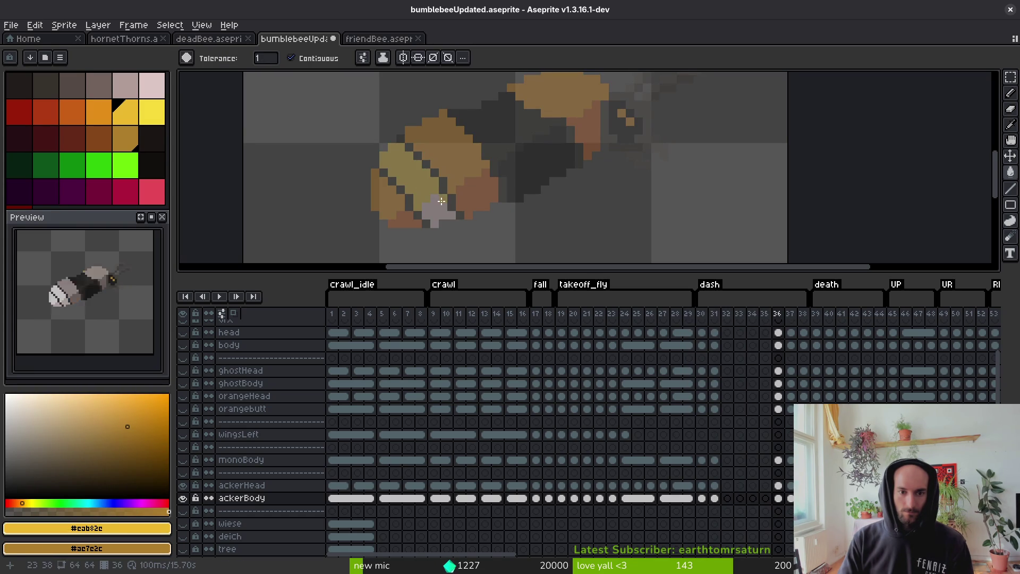
Touch up the stray off-colour pixels on death frame 36 with the Pencil
scroll(515, 163, up, 5)
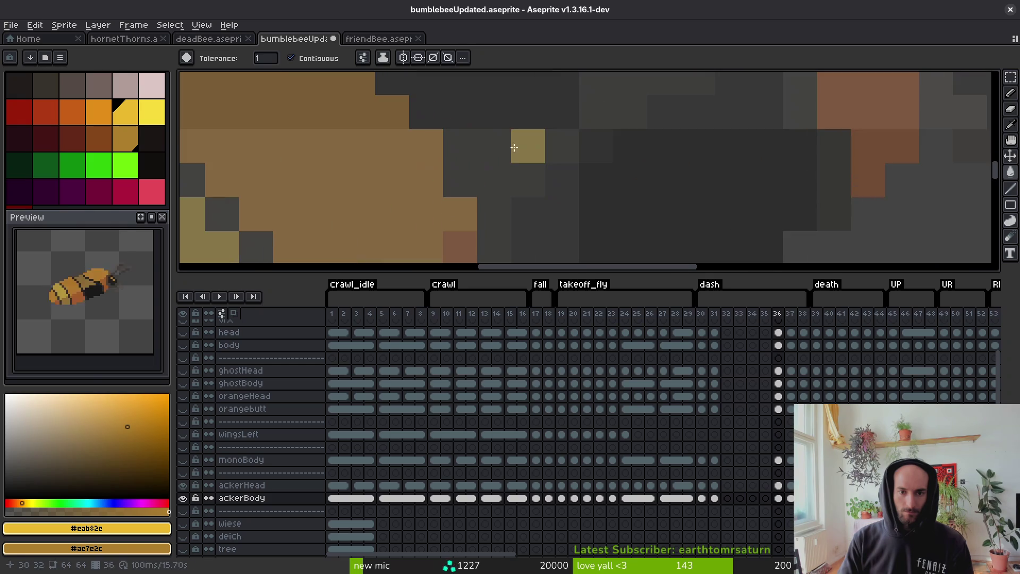
key(b)
scroll(506, 210, up, 1)
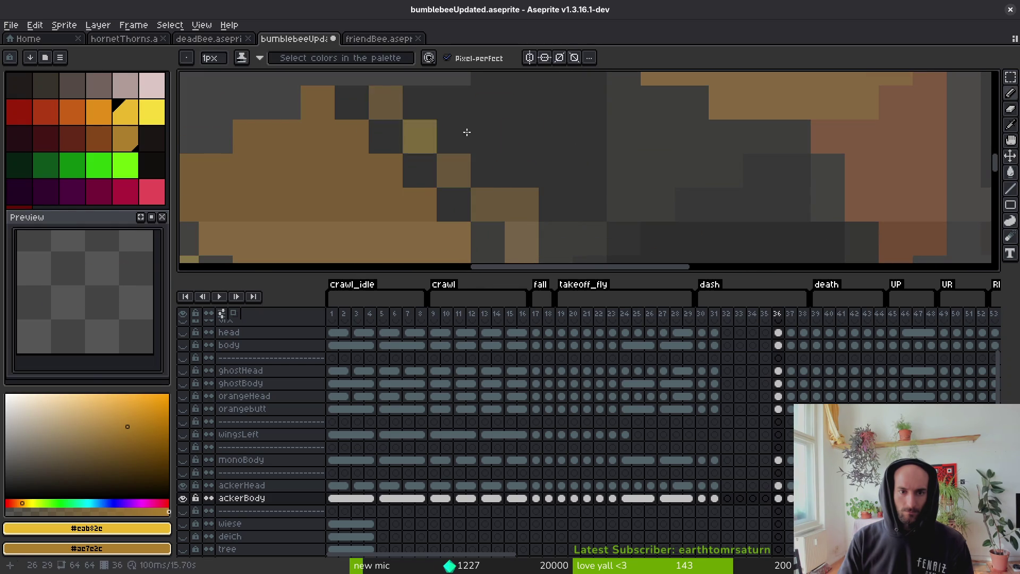
drag(466, 132, 491, 173)
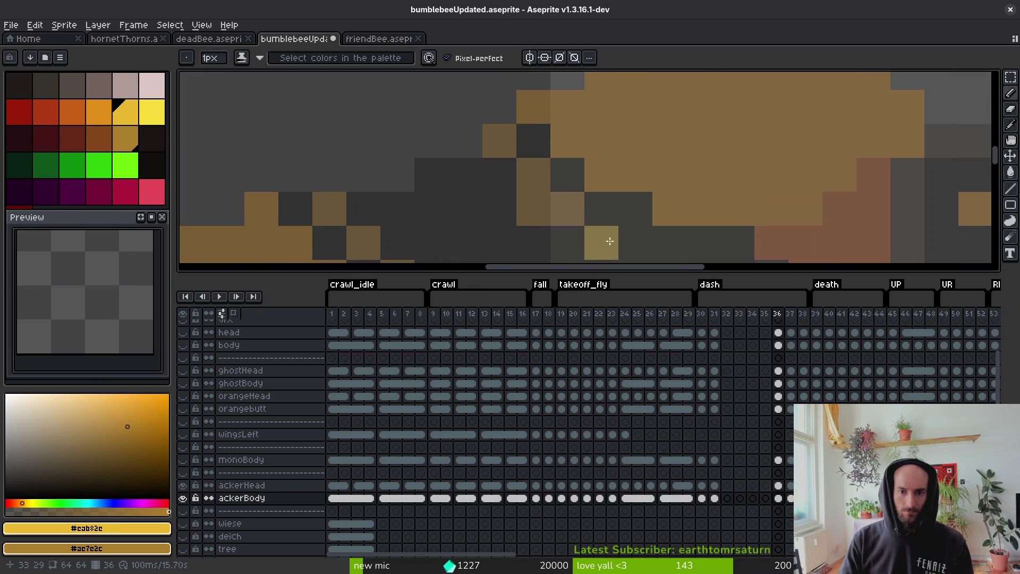
mouse_move(582, 239)
mouse_down()
mouse_move(616, 180)
mouse_move(591, 168)
mouse_up()
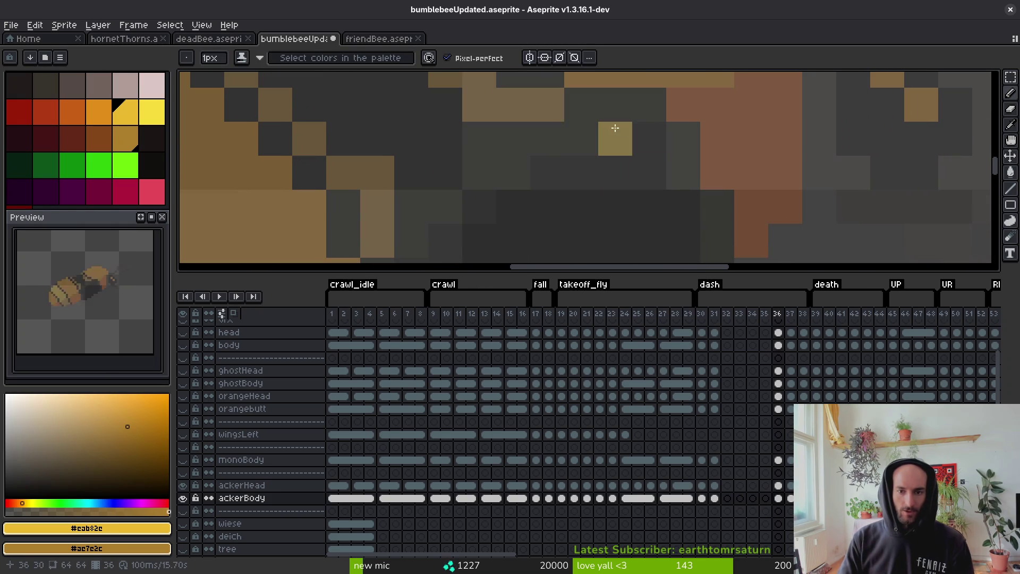
scroll(556, 171, down, 5)
scroll(537, 155, up, 1)
key(g)
scroll(552, 164, down, 2)
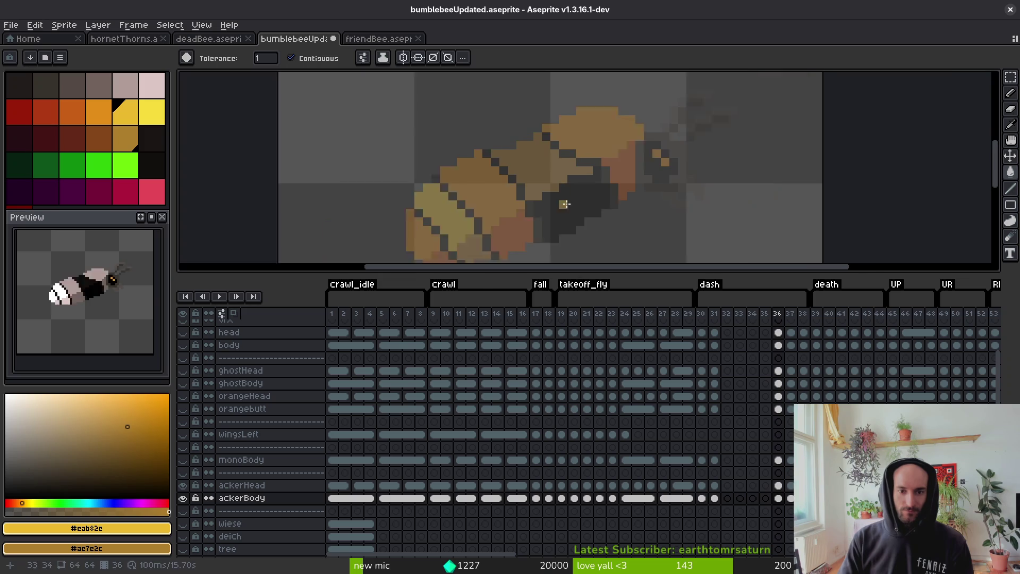
scroll(578, 214, down, 1)
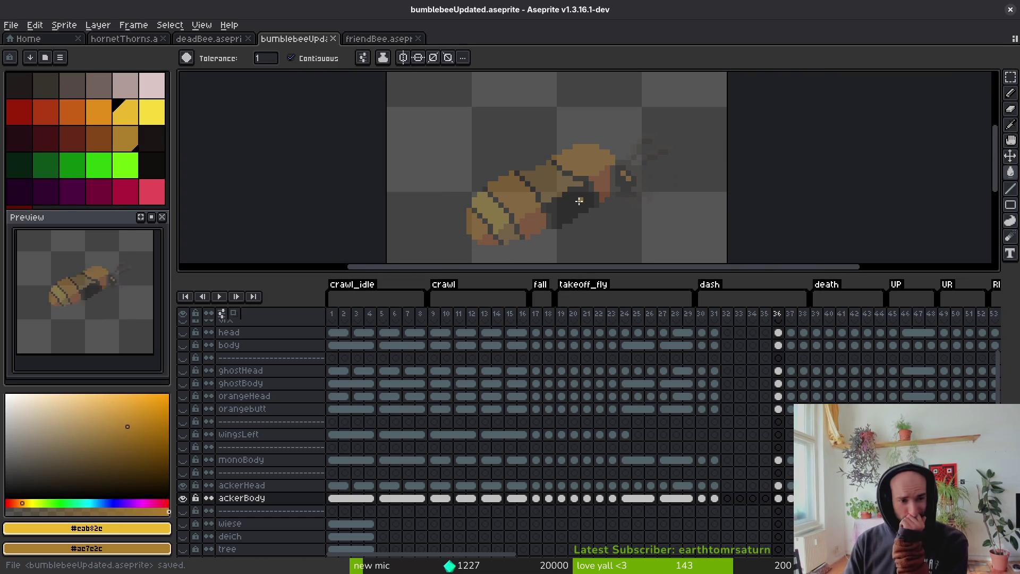
key(i)
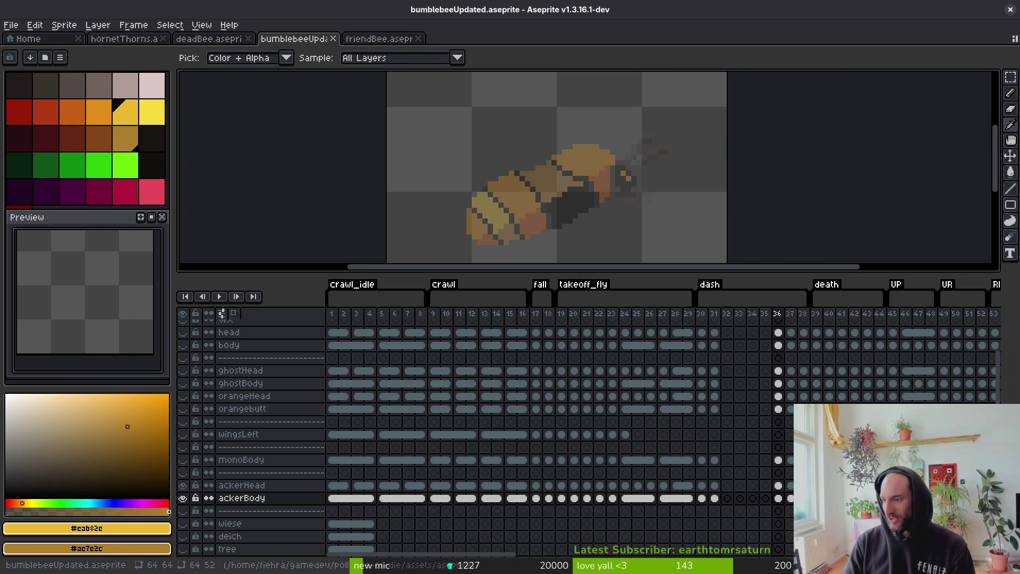
key(alt+Tab)
Run the game maximized, load the hornet level from the debug select, then close it
click(837, 32)
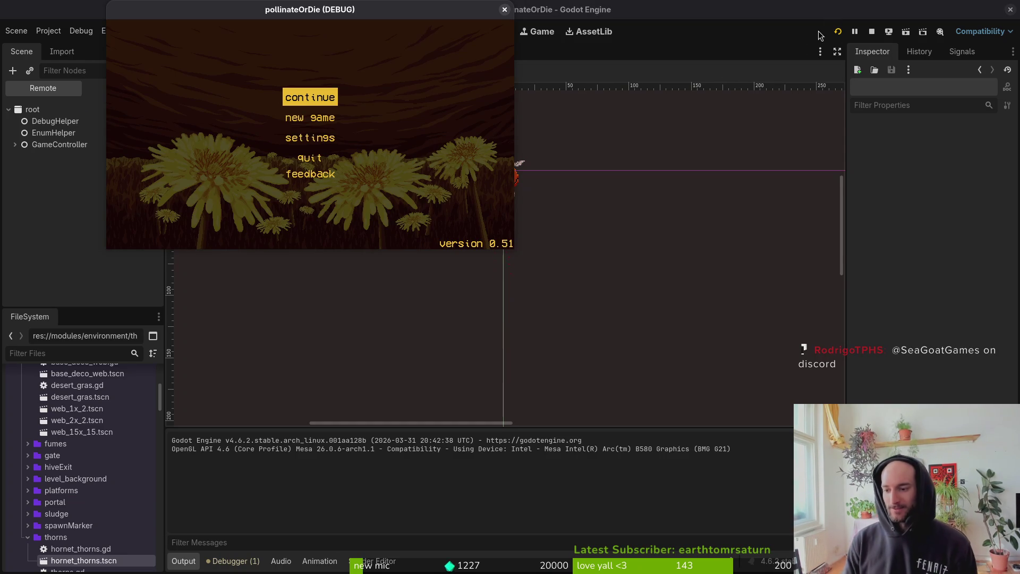
key(Return)
double_click(362, 9)
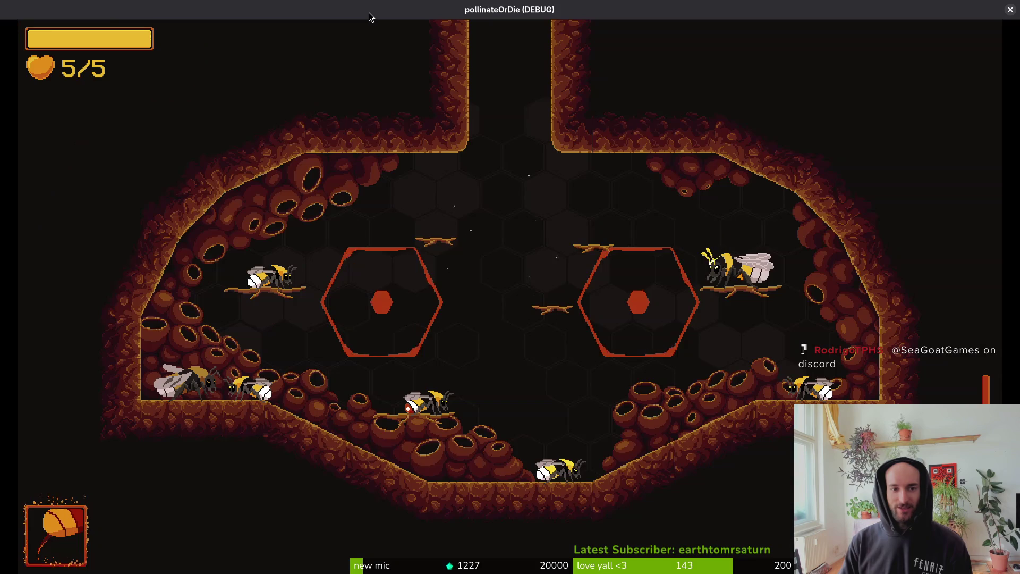
key(F1)
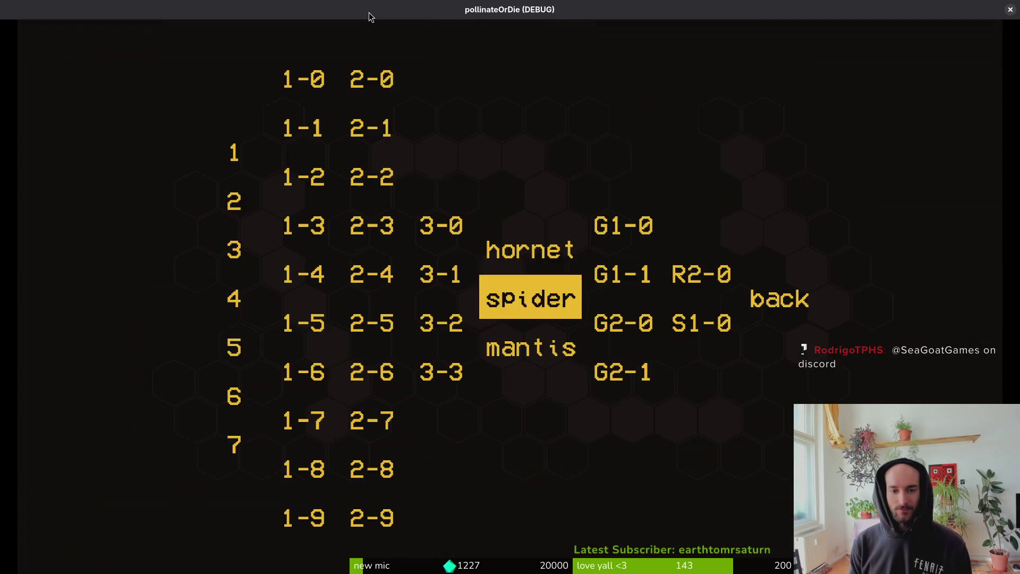
key(Up)
key(Return)
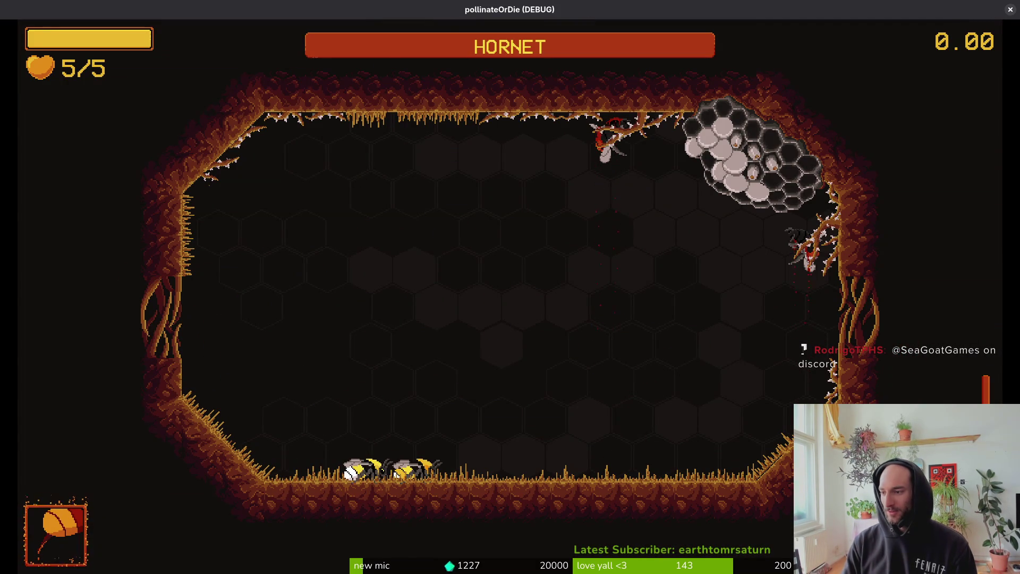
key(Escape)
In arena_hornet, make hornetHomePosition visible, collapse aircutterPositions, and relaunch the game
click(279, 52)
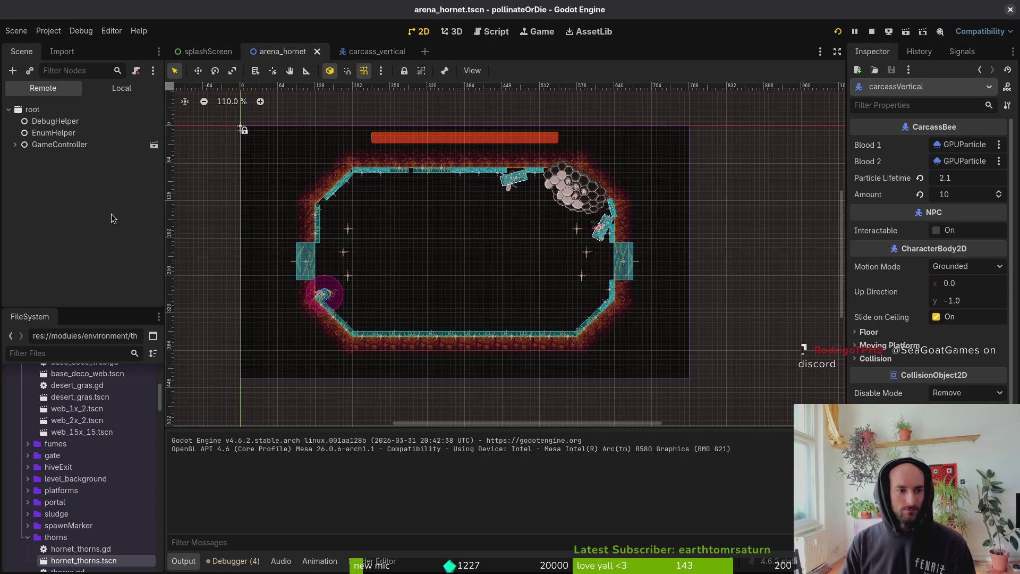
click(117, 89)
scroll(4, 219, down, 5)
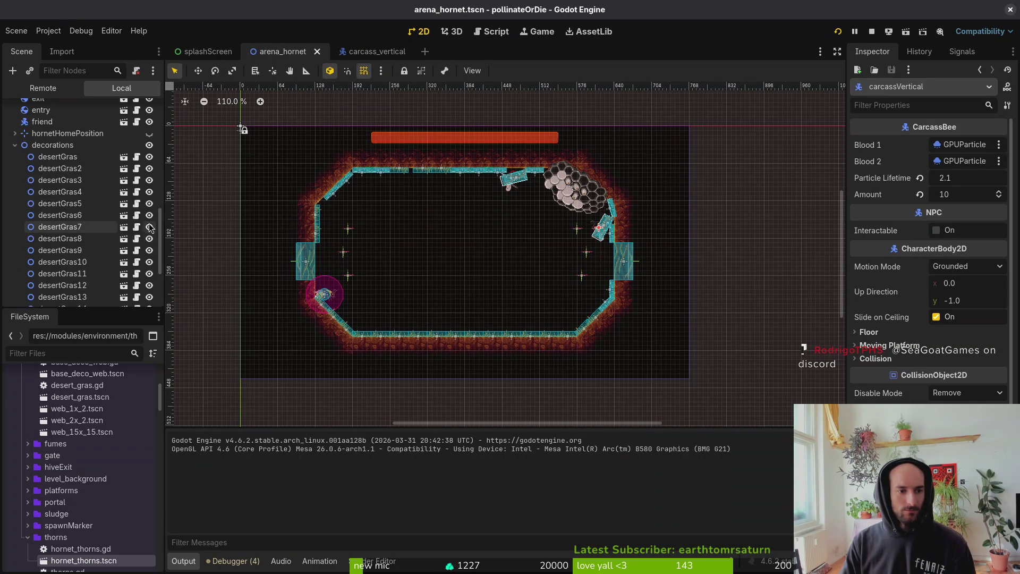
scroll(4, 219, up, 2)
click(150, 211)
scroll(28, 275, up, 10)
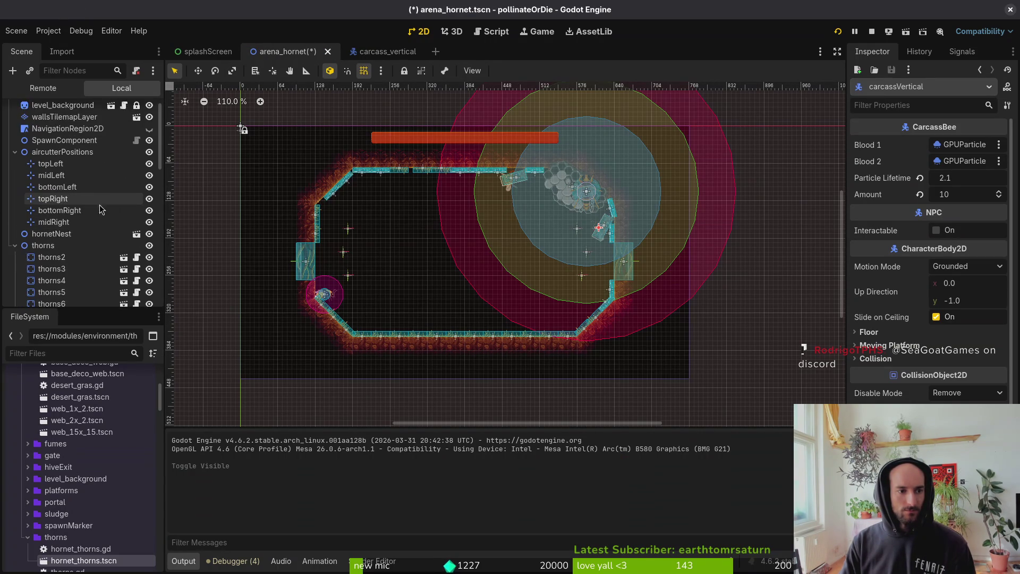
click(15, 167)
click(763, 99)
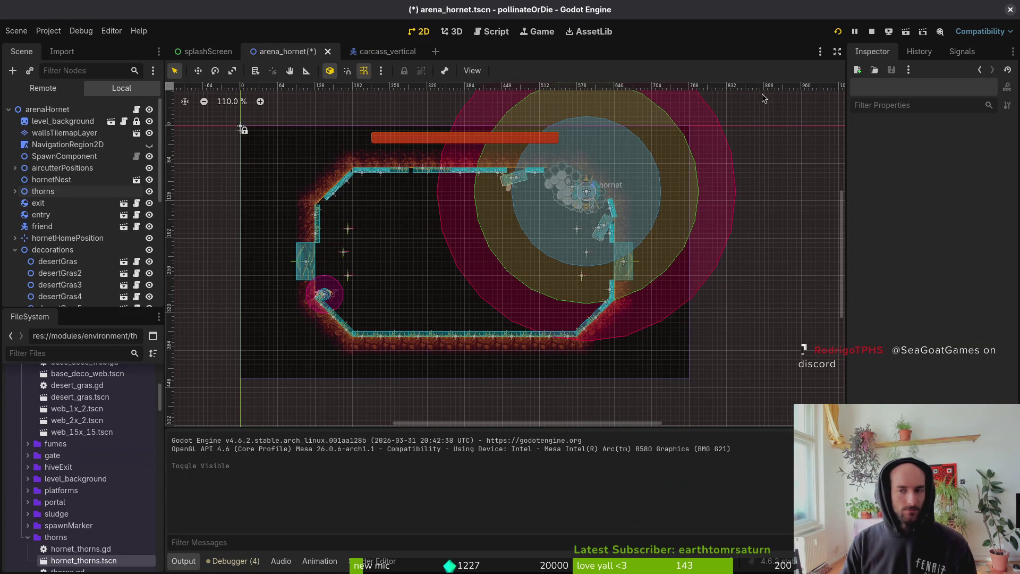
click(837, 32)
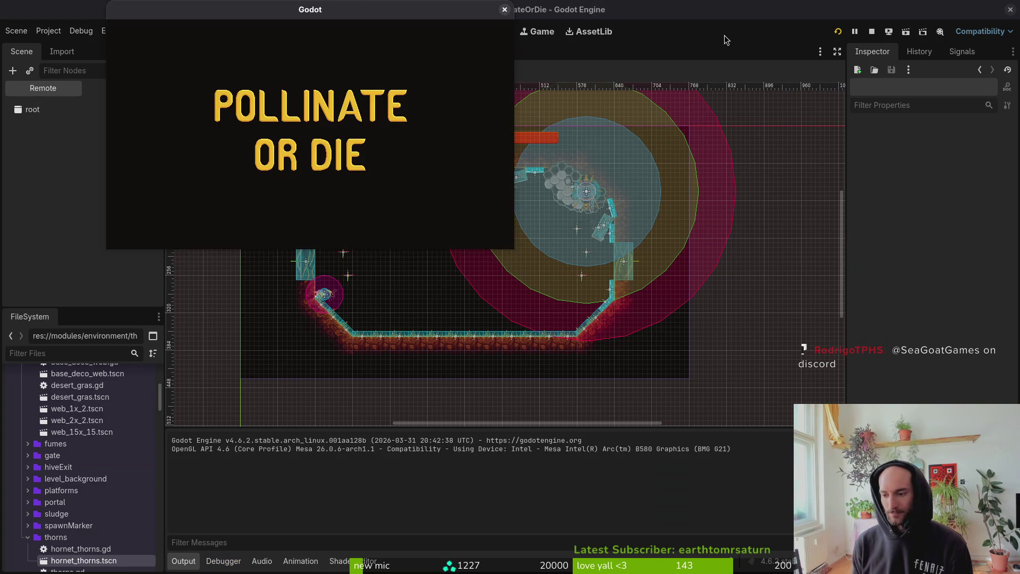
Continue past the title, maximize the game window, and load the Hornet arena from debug select
key(Return)
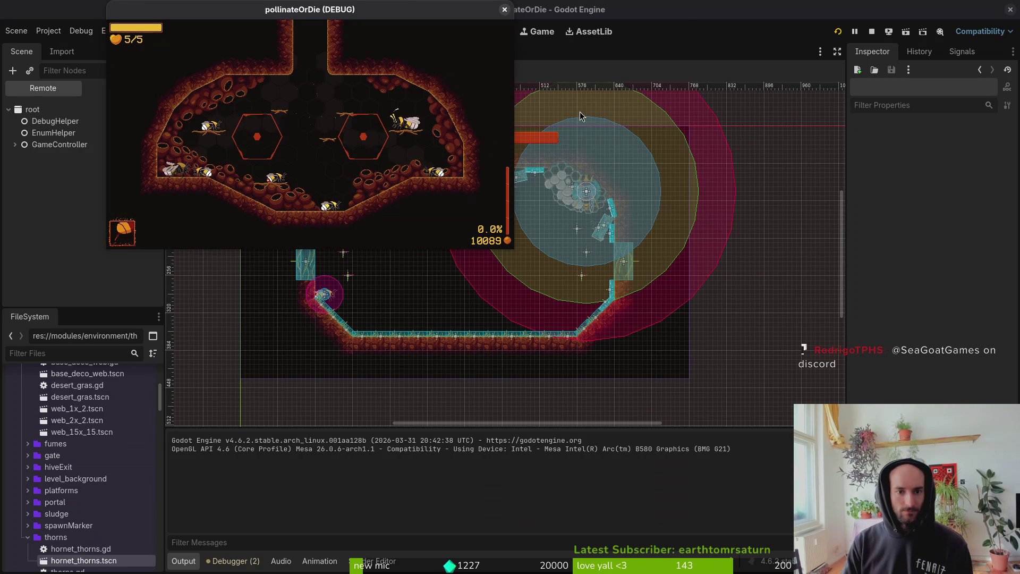
double_click(391, 13)
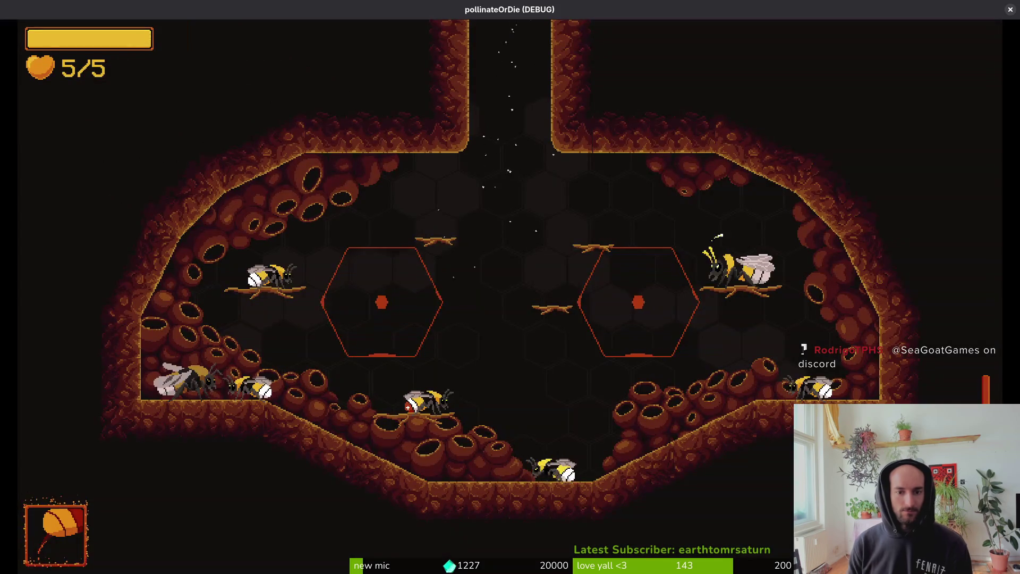
key(Escape)
key(Up)
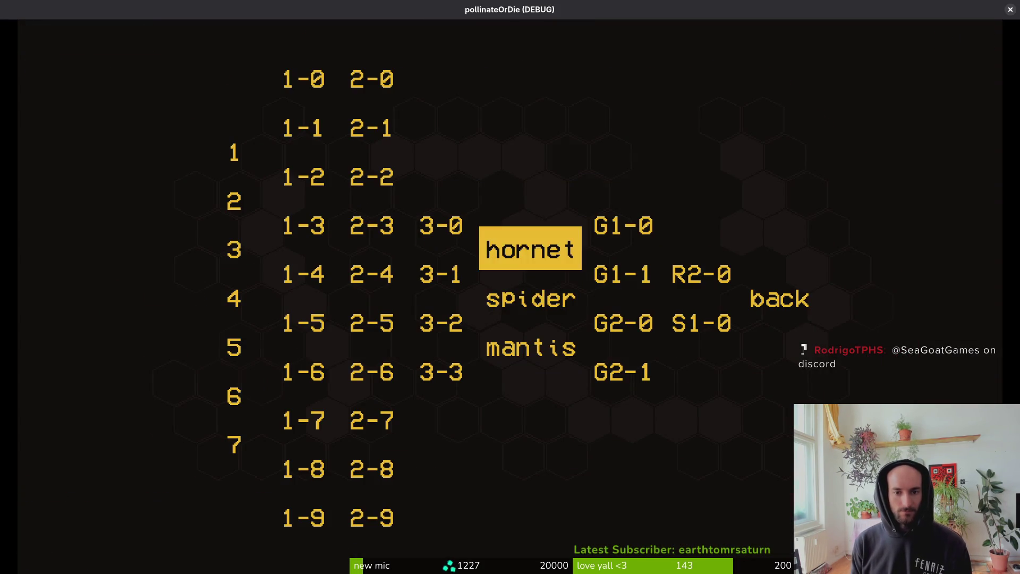
key(Return)
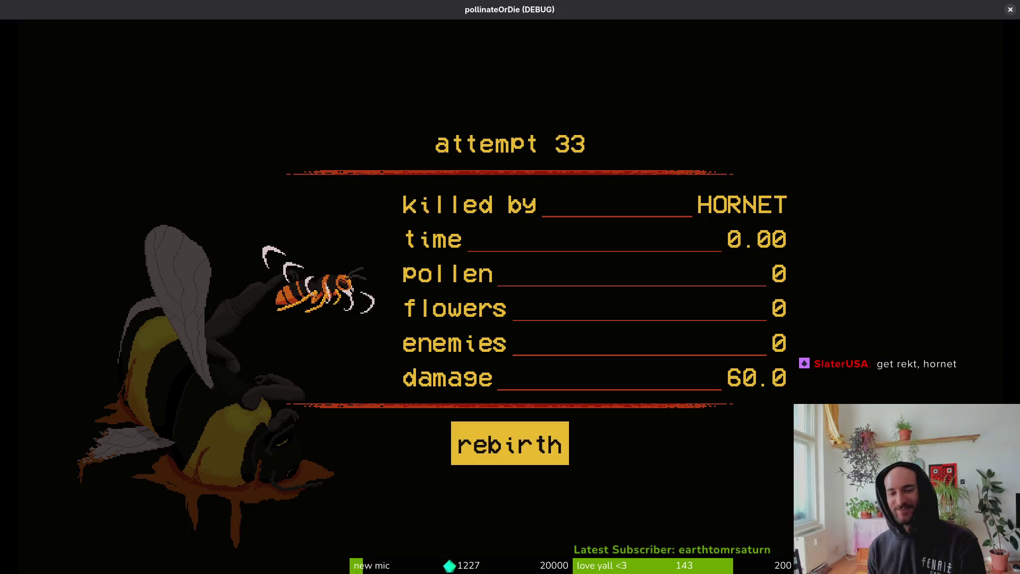
Start a new run and load the Hornet arena from the debug level select
key(Return)
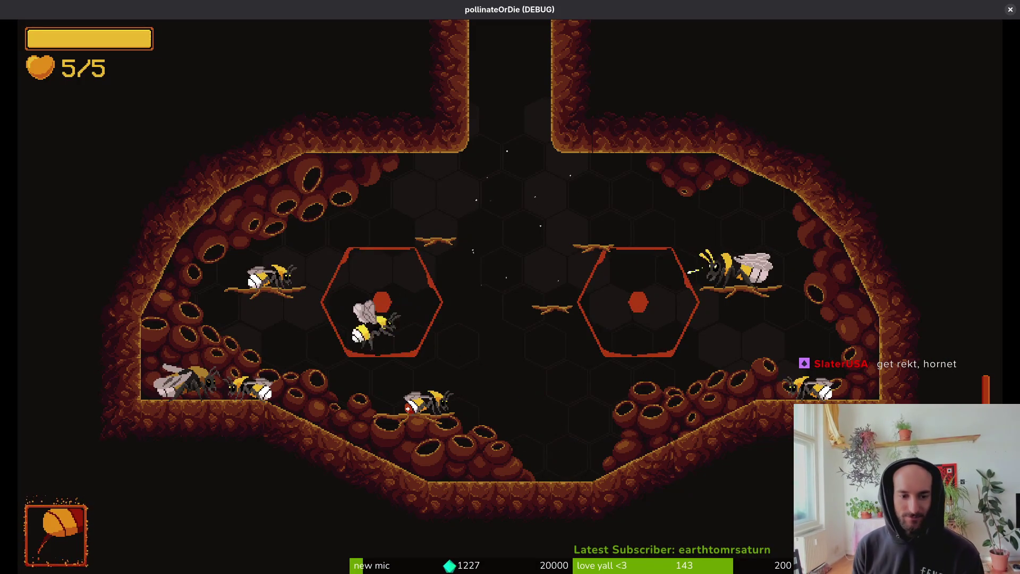
key(Escape)
key(Up)
key(Return)
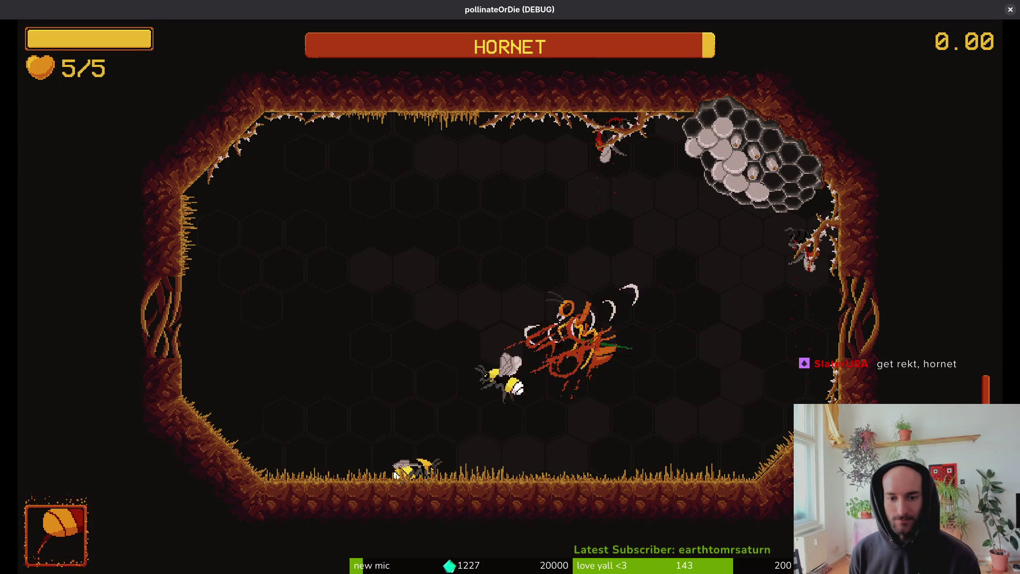
Open the fight with dashes, striking the hornet and evading its crescent waves
key(space)
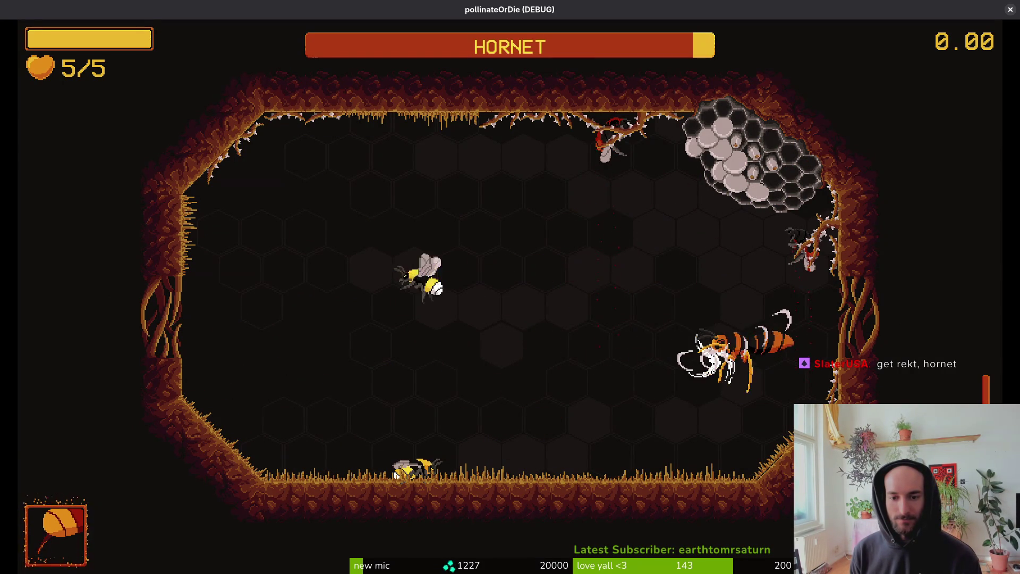
key(space)
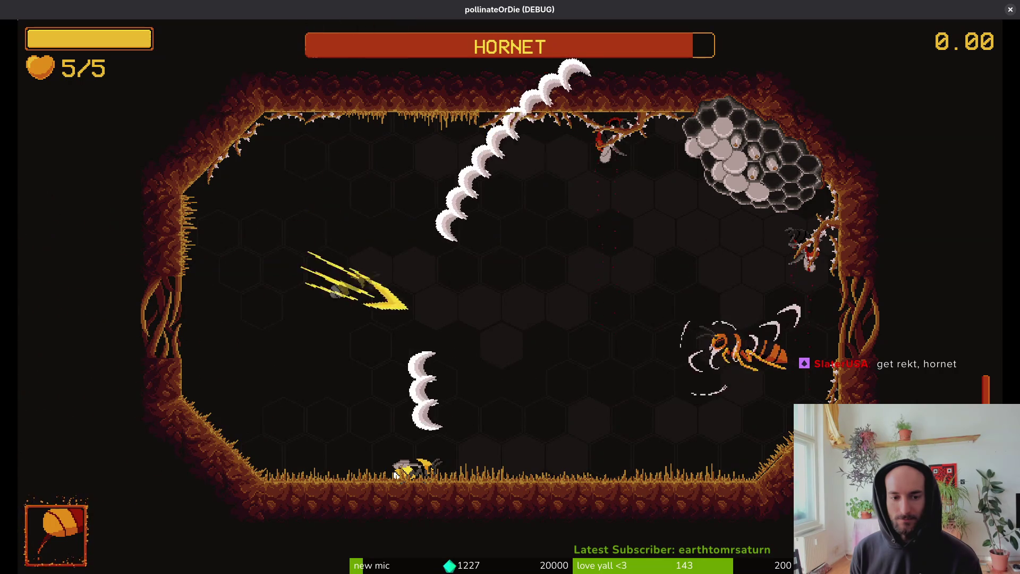
key(space)
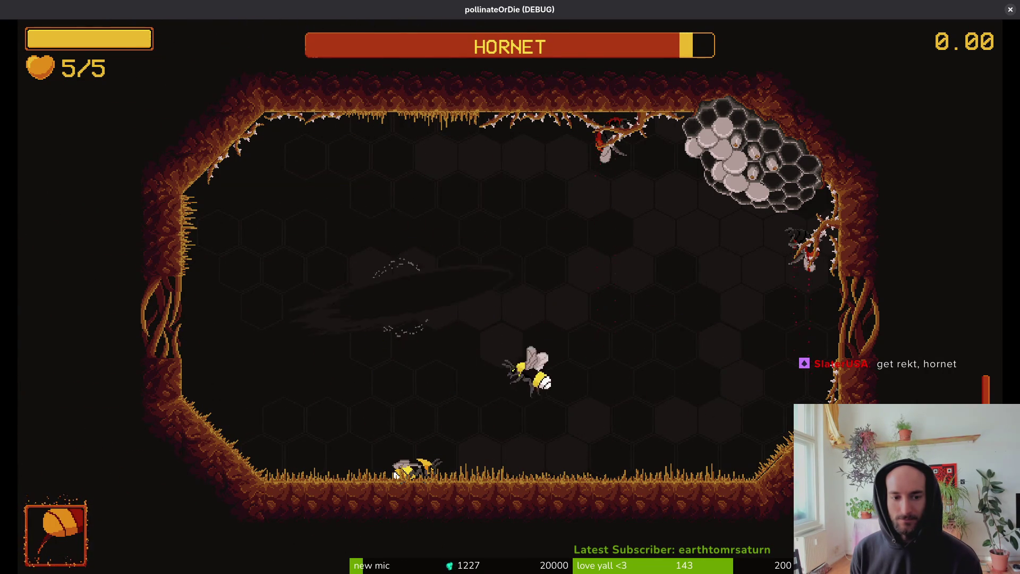
key(space)
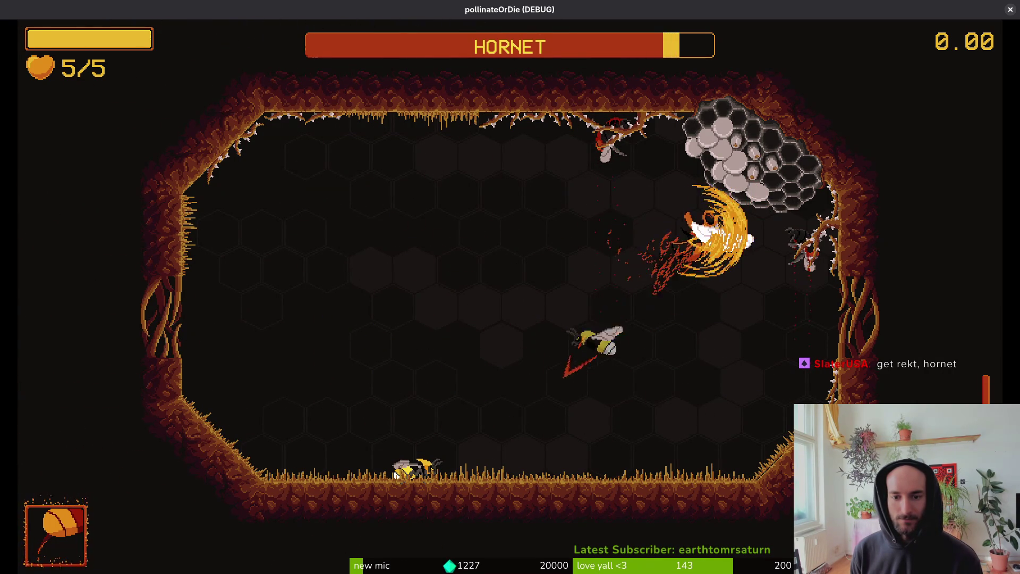
key(space)
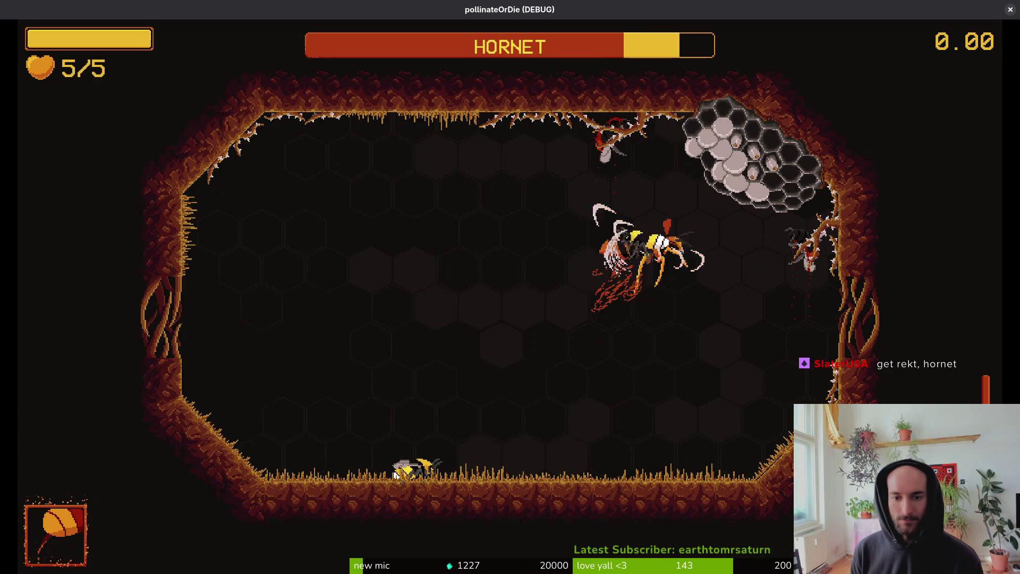
key(space)
key(space)
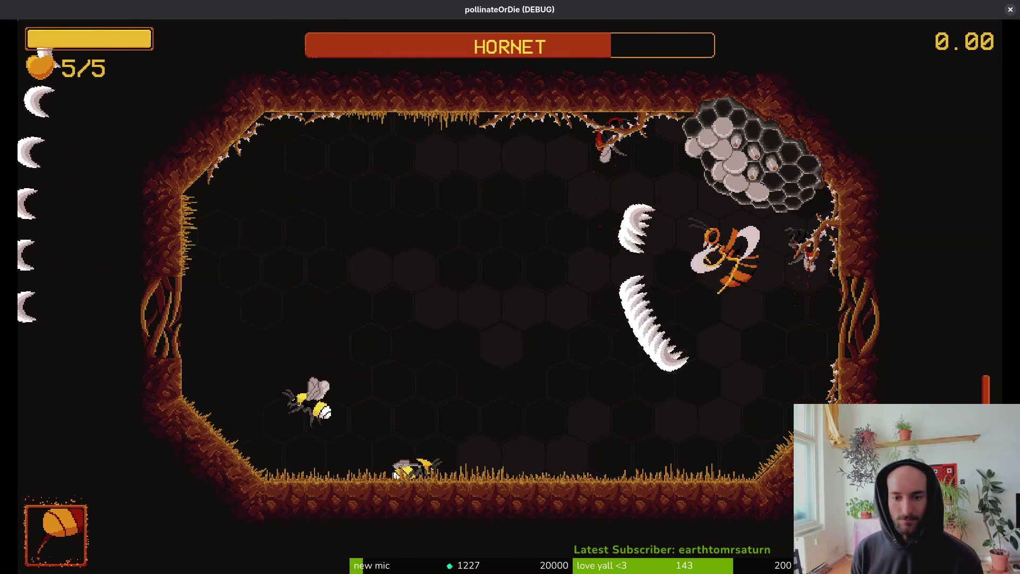
key(space)
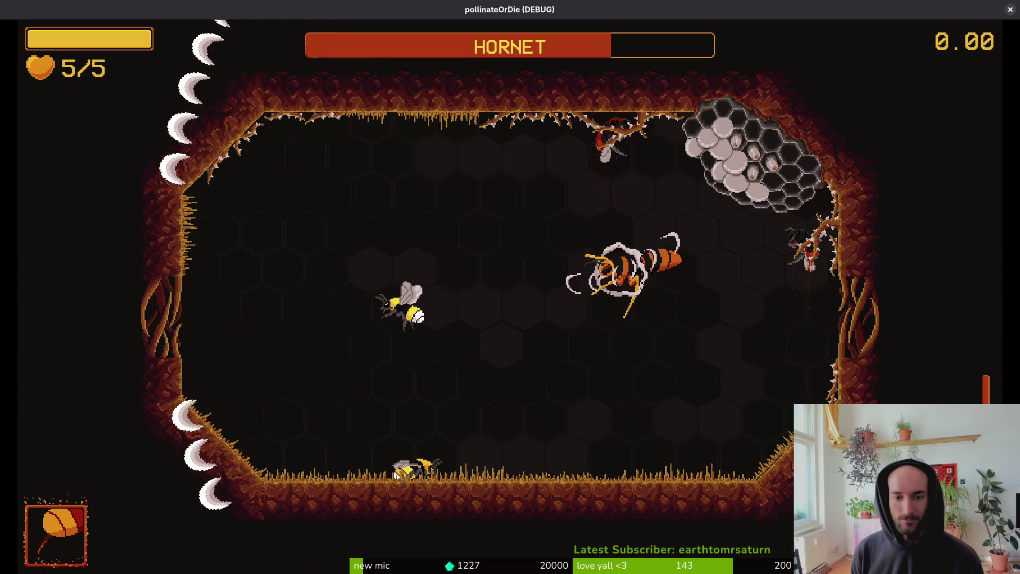
key(space)
Fly the bee around with WASD, dashing through the hornet and avoiding its charge
key(w)
key(a)
key(space)
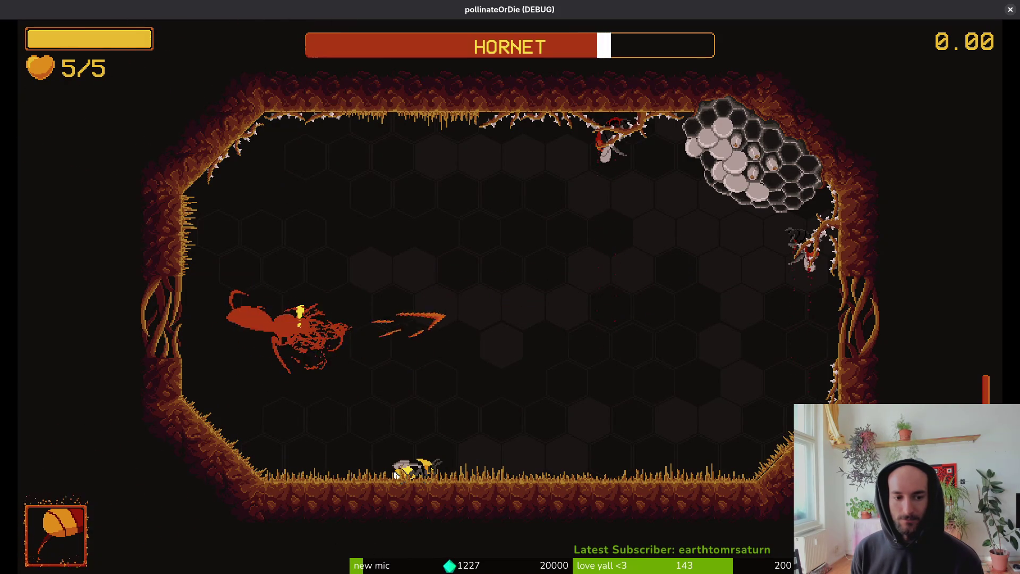
key(space)
key(s)
key(d)
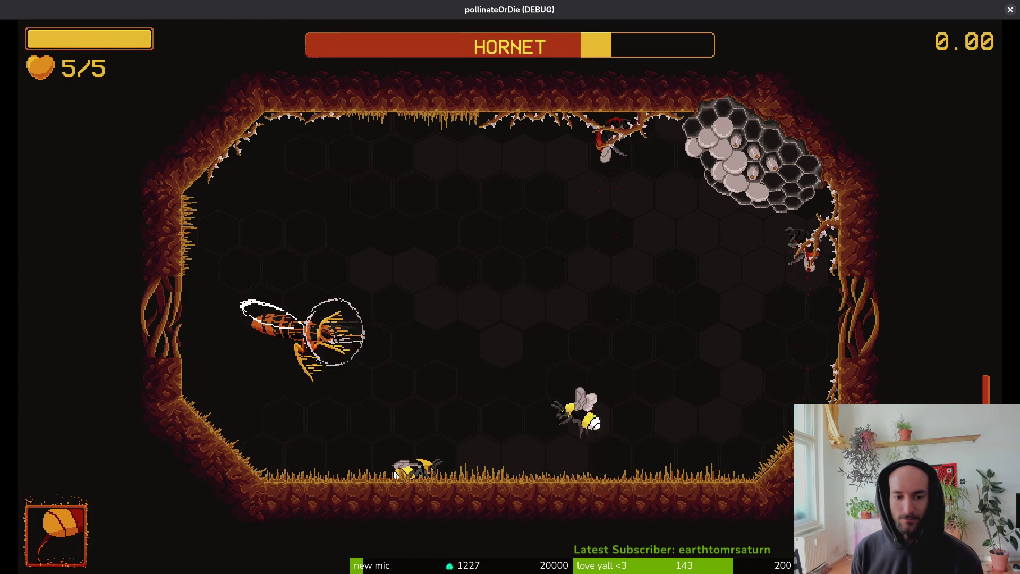
key(w)
key(d)
key(a)
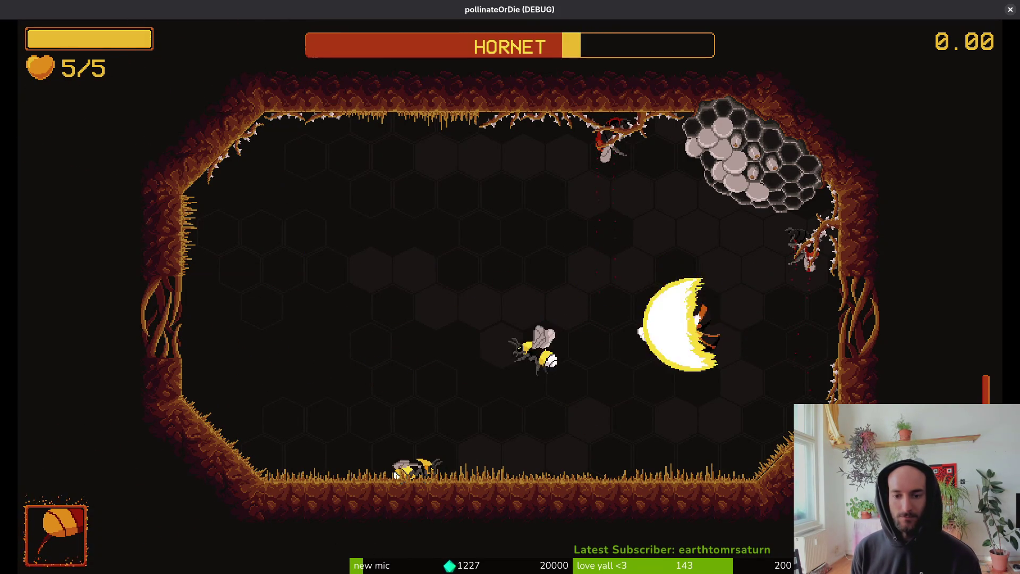
key(space)
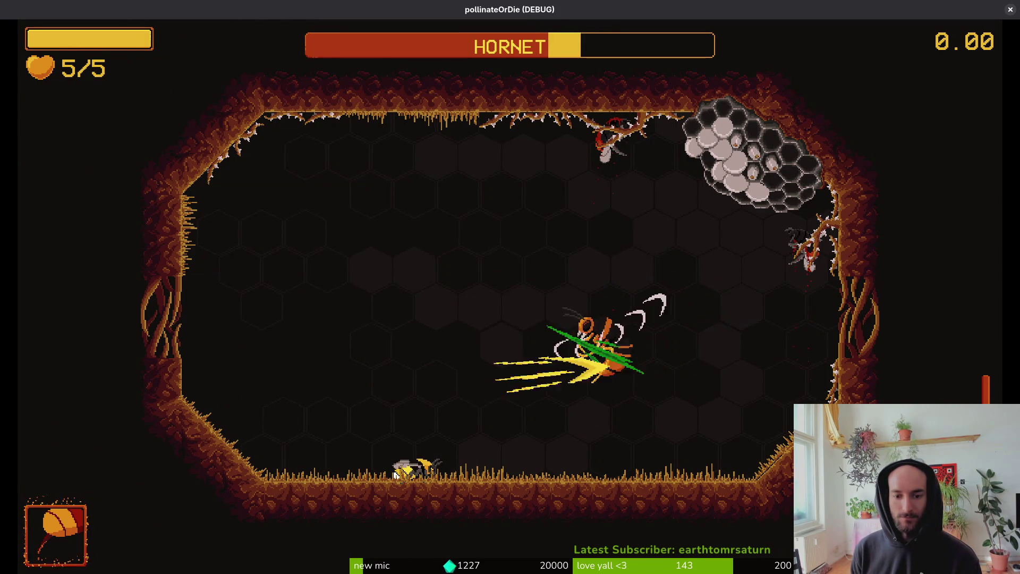
key(w)
key(a)
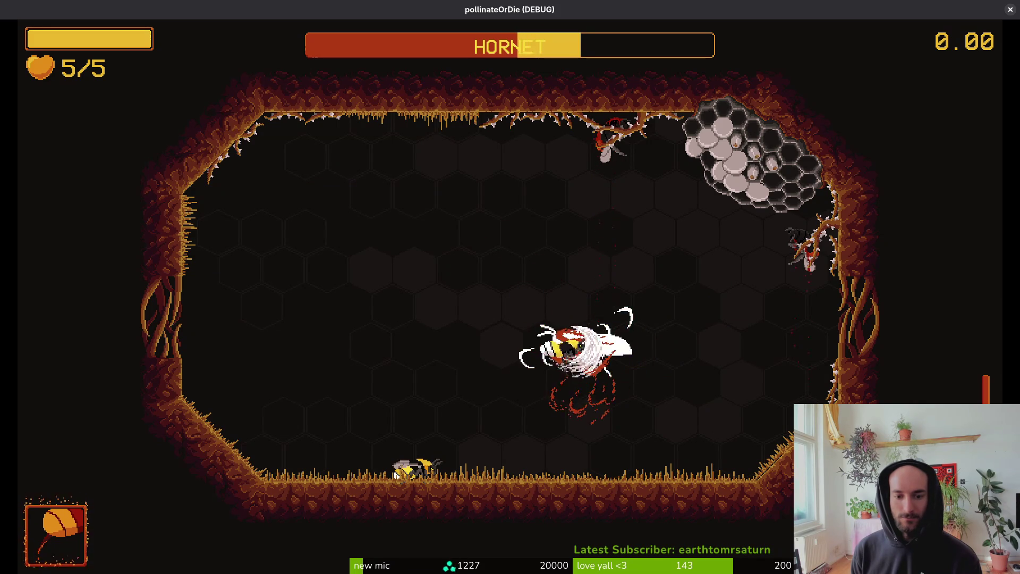
key(a)
key(s)
key(s)
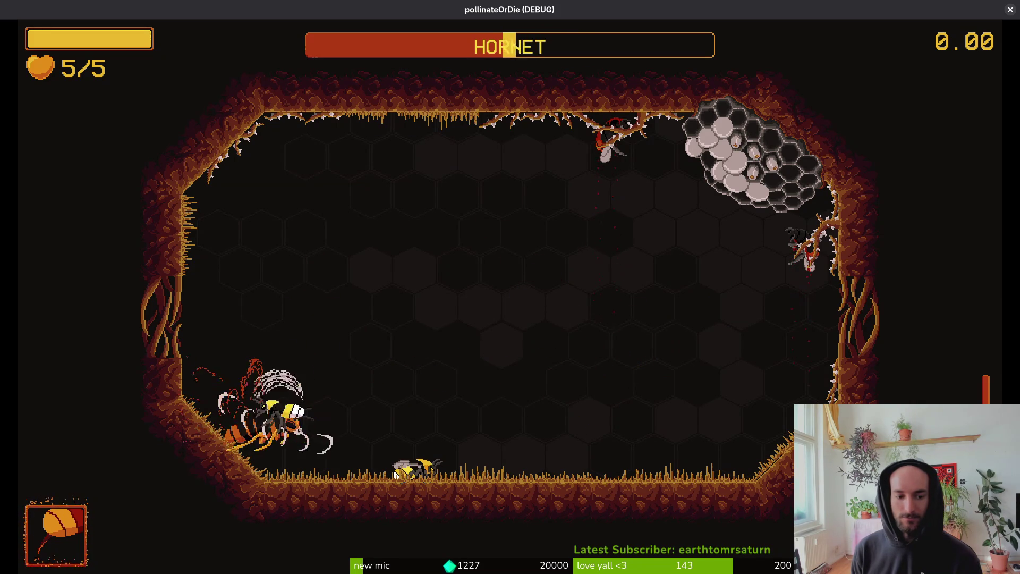
key(d)
key(w)
key(d)
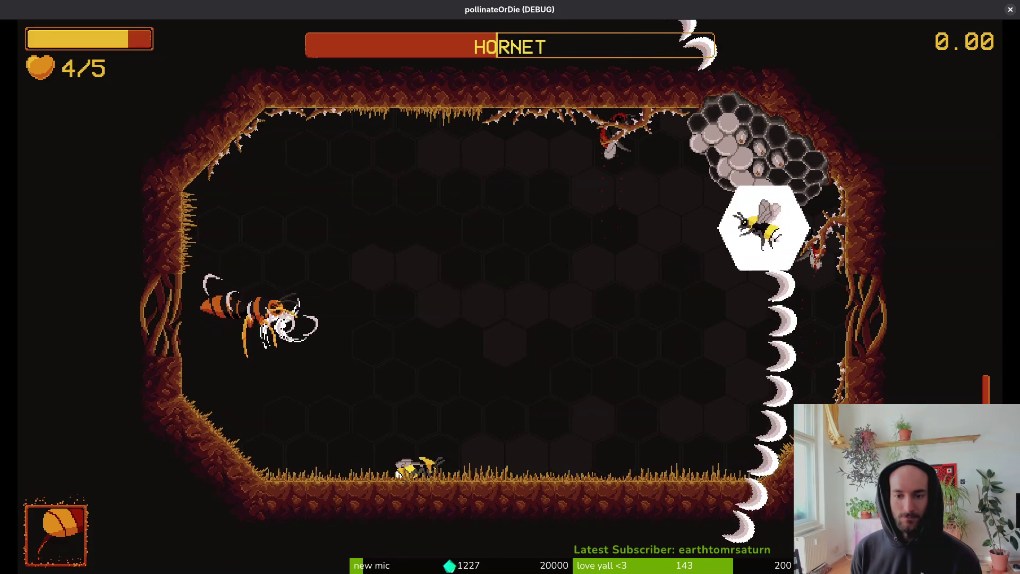
key(a)
key(s)
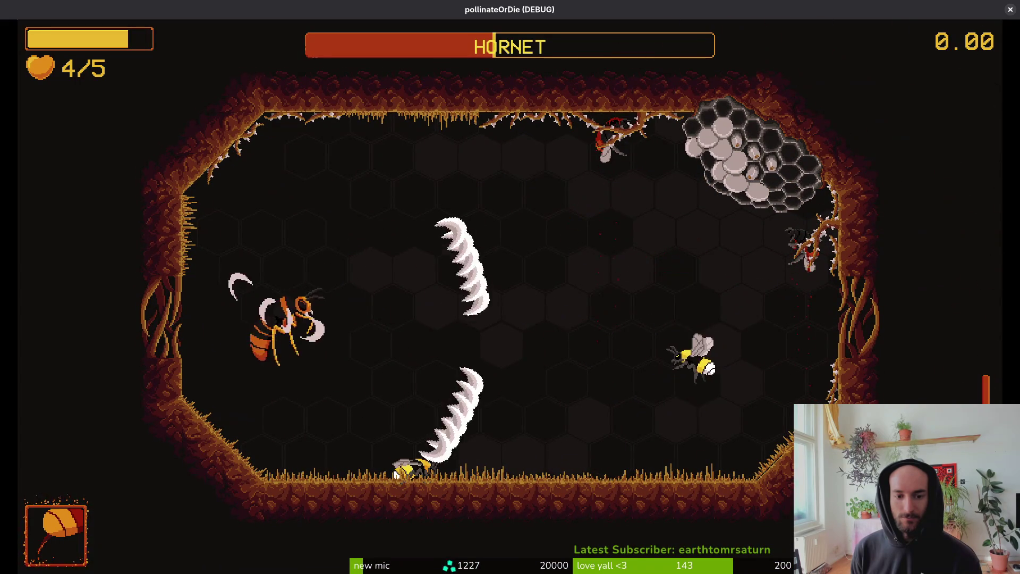
key(a)
key(s)
Keep slashing the hornet while dodging crescent projectiles and passing by the nest
key(a)
key(w)
key(d)
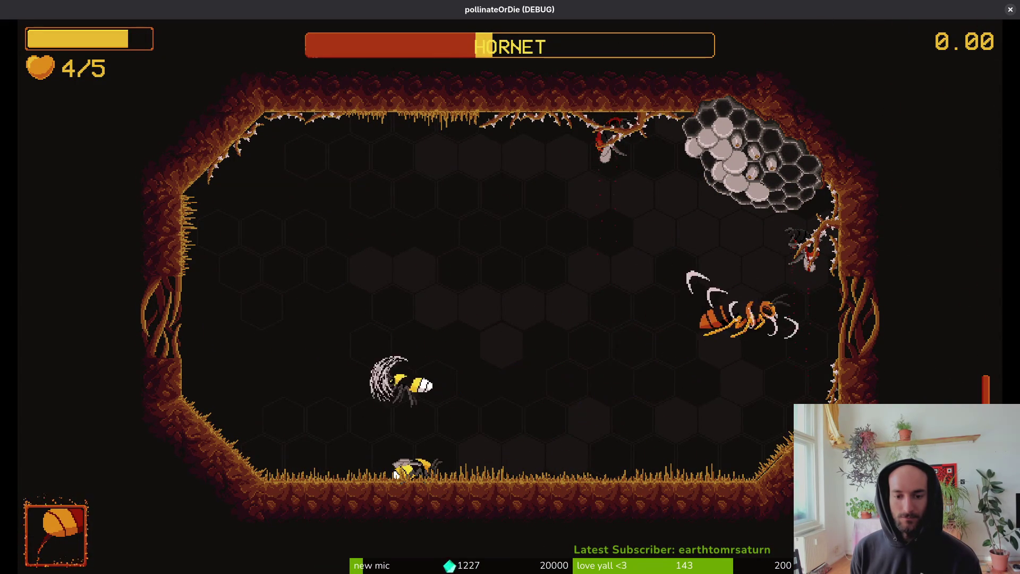
key(w)
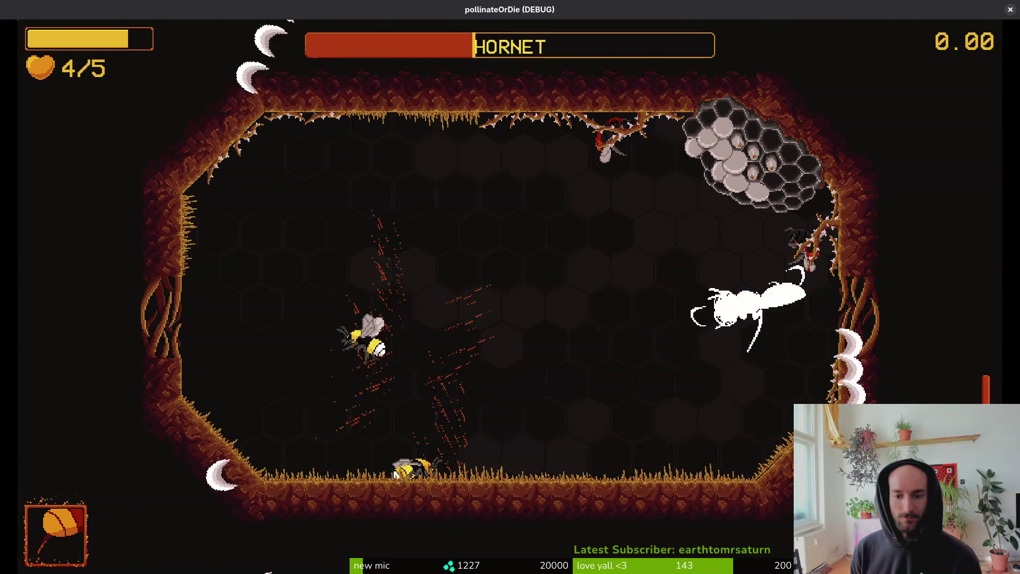
key(a)
key(d)
key(s)
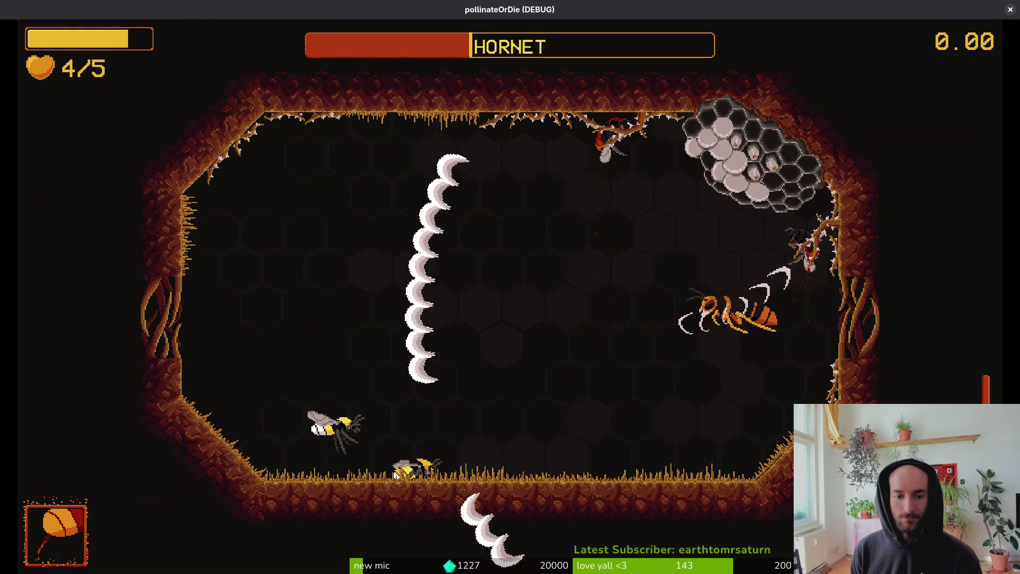
key(w)
key(s)
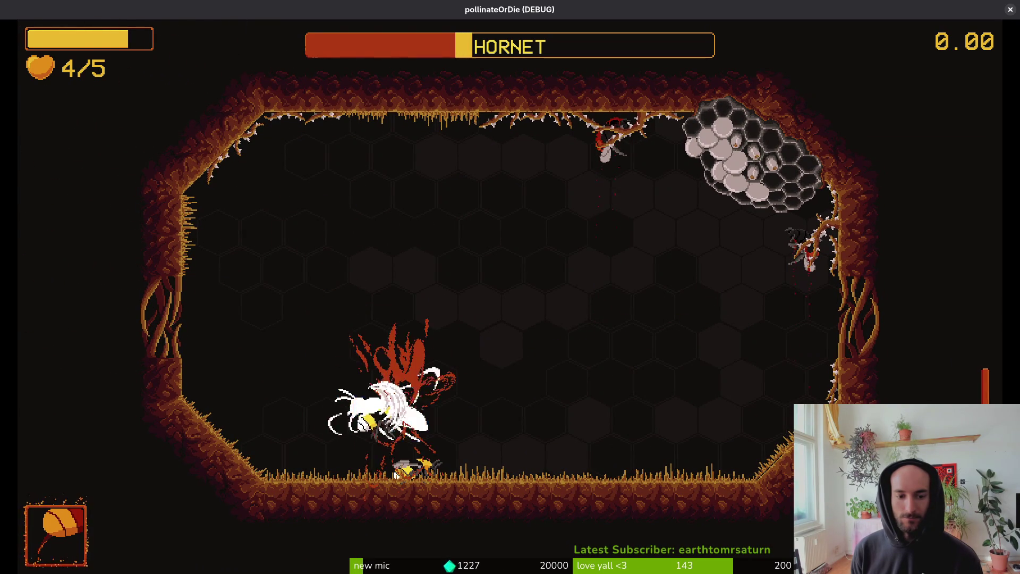
key(d)
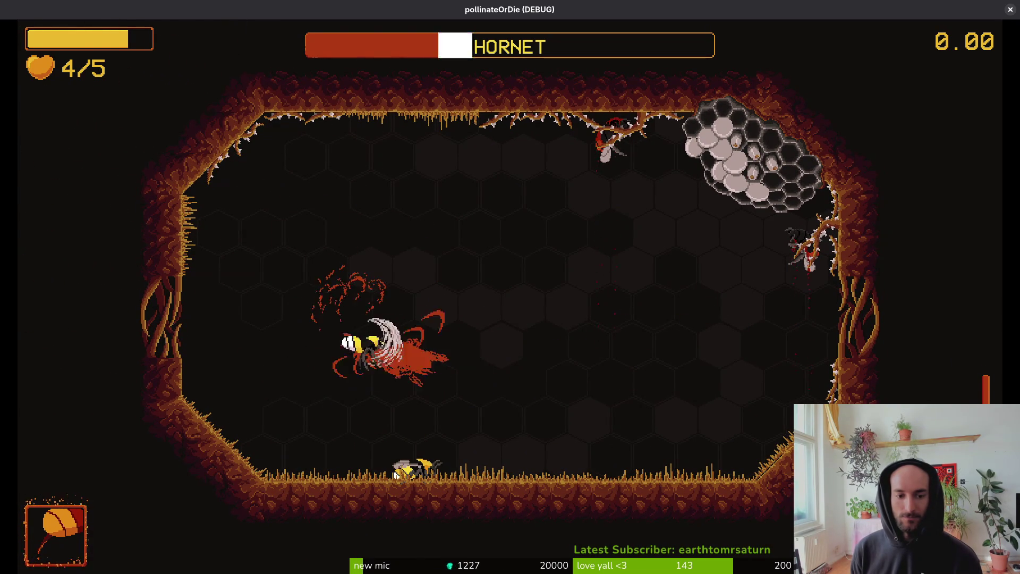
key(d)
key(w)
key(a)
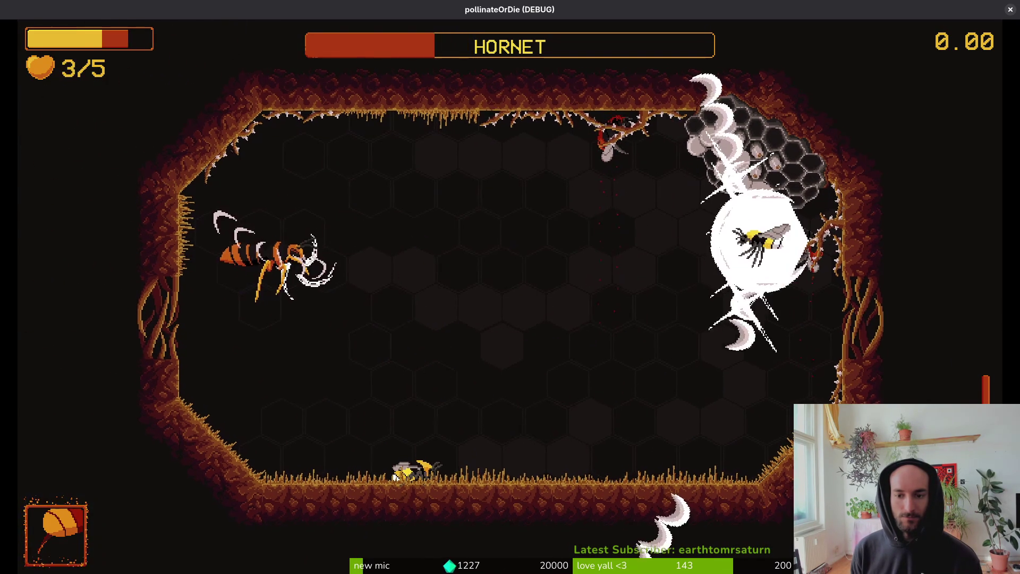
key(s)
key(s)
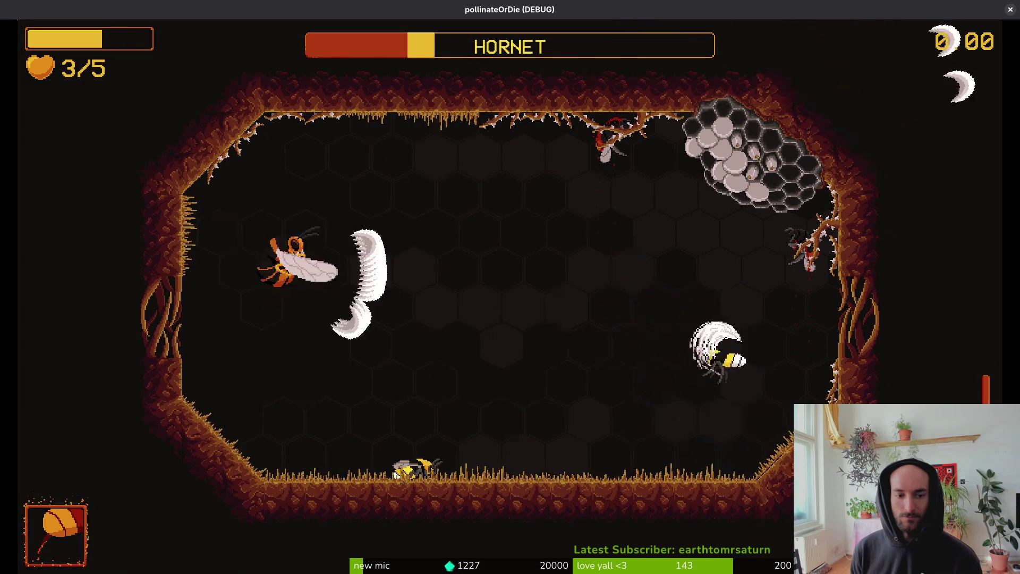
key(w)
key(w)
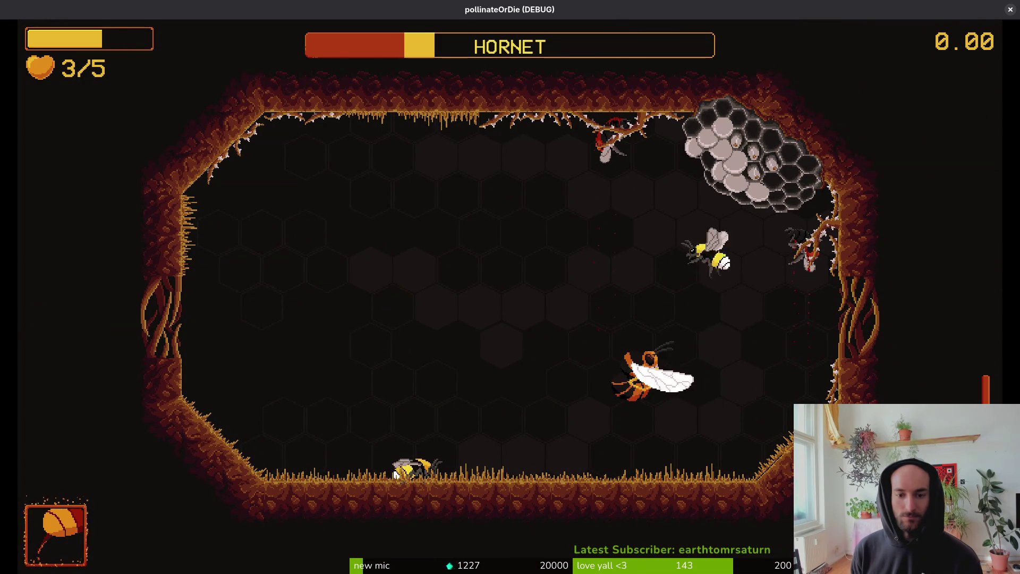
key(s)
key(a)
key(s)
key(a)
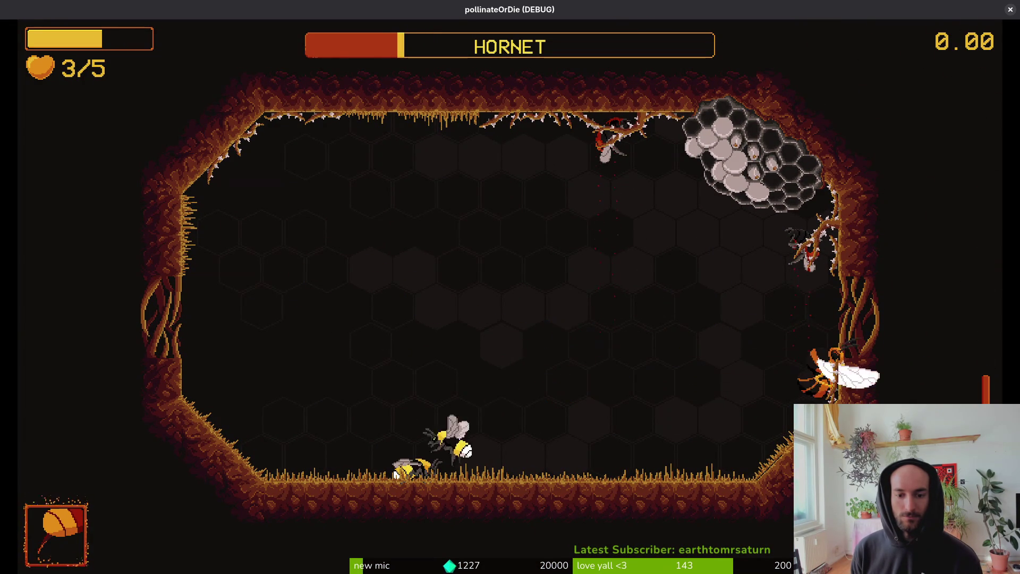
key(w)
key(w)
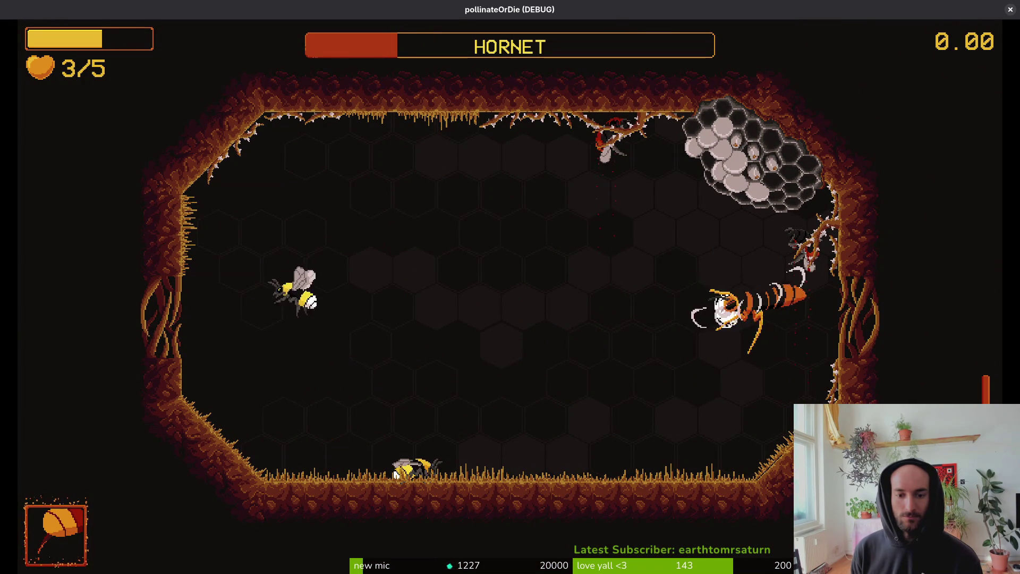
key(d)
key(s)
key(a)
Repeatedly charge into the hornet and dash away, wearing its health bar nearly empty
key(d)
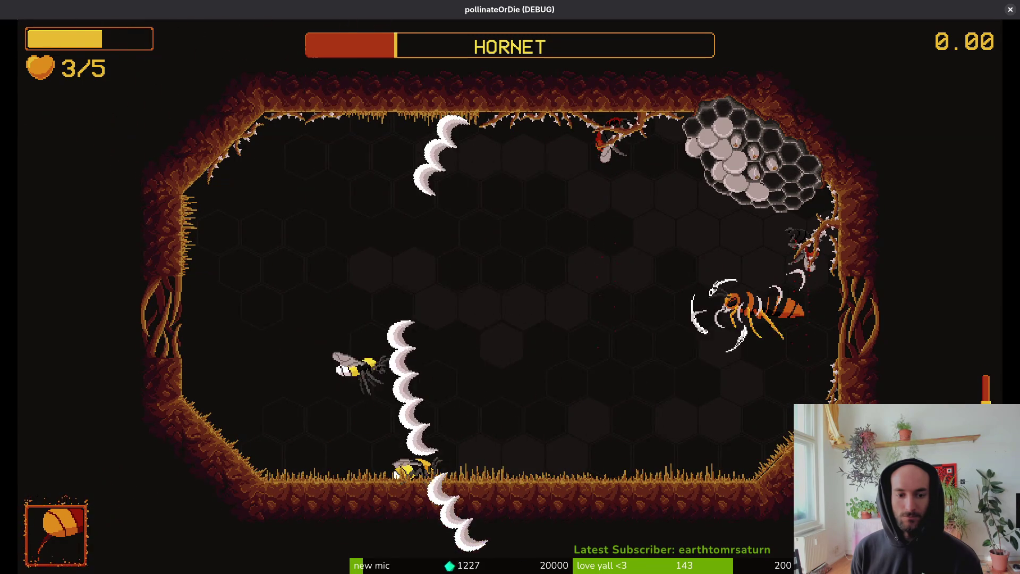
key(s)
key(a)
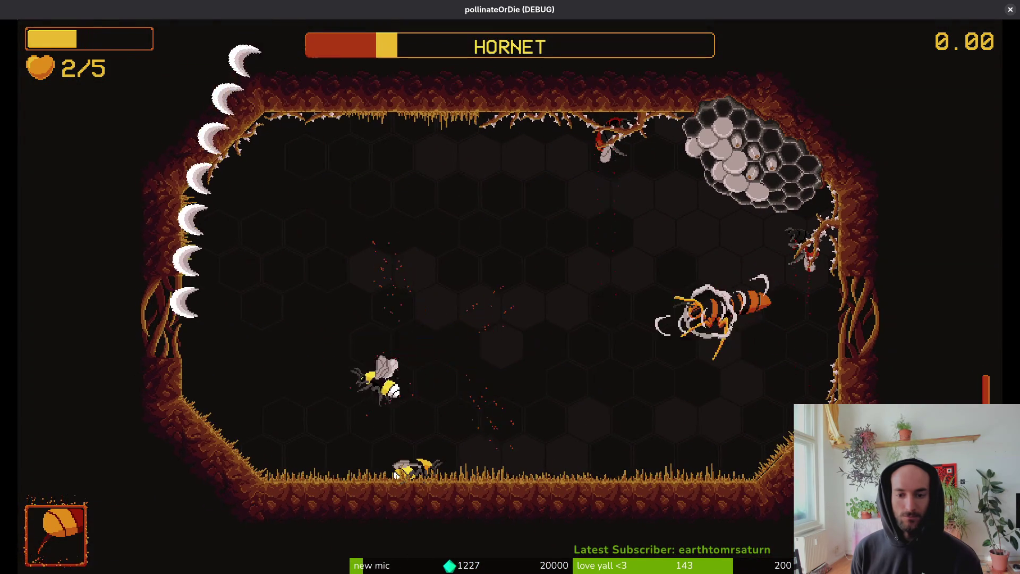
key(w)
key(d)
key(s)
key(d)
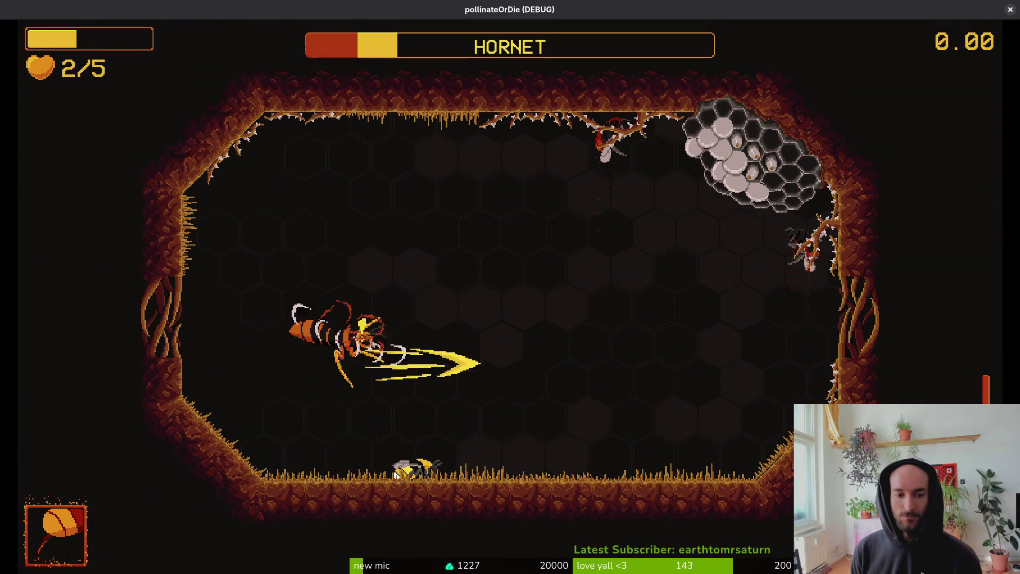
key(w)
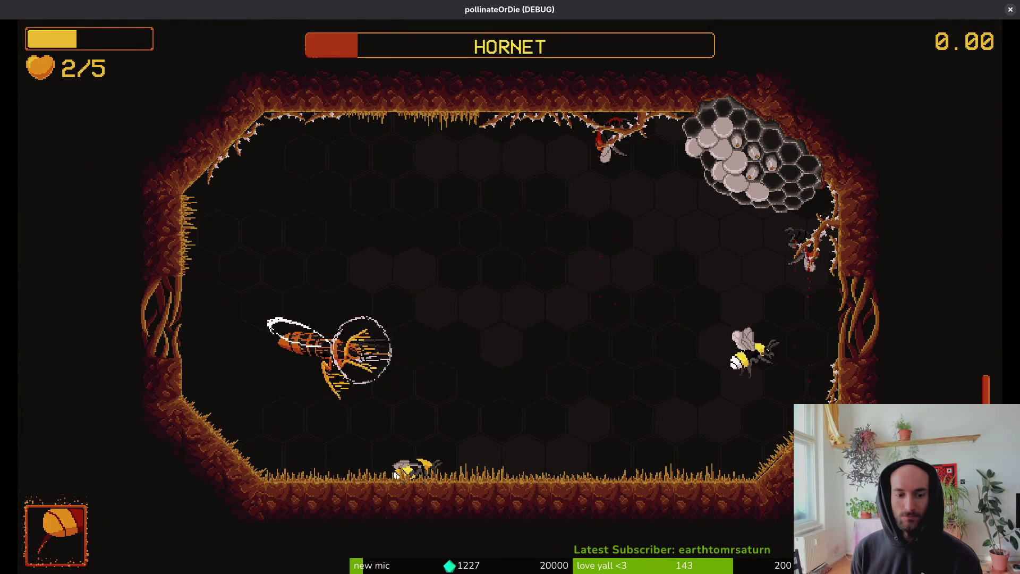
key(a)
key(a)
key(w)
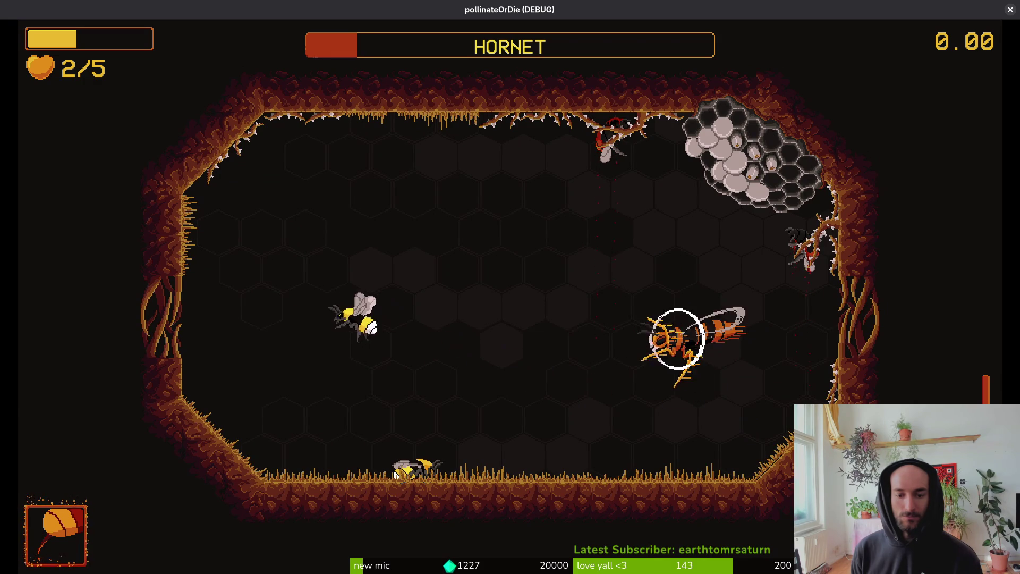
key(d)
key(s)
key(d)
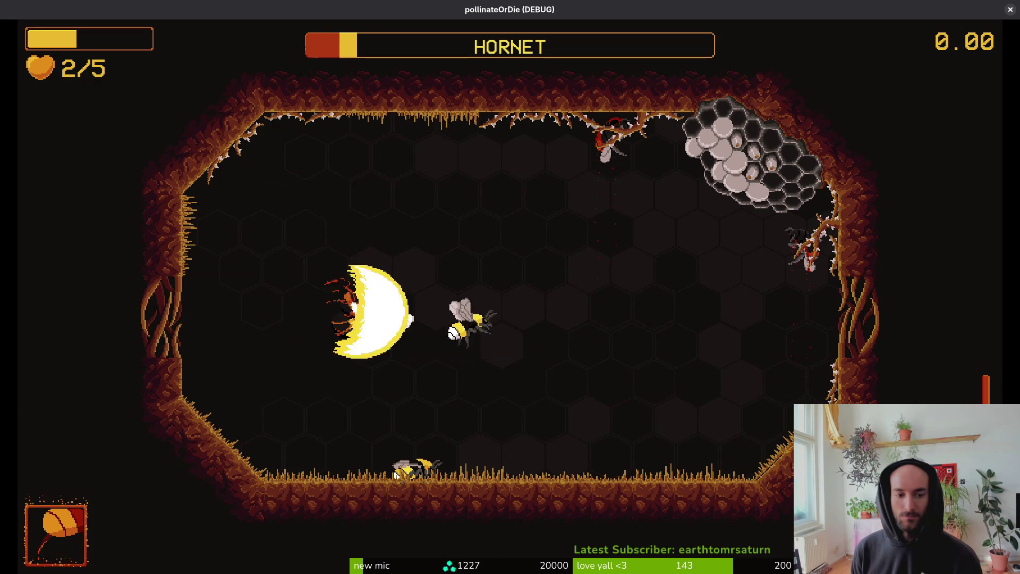
key(a)
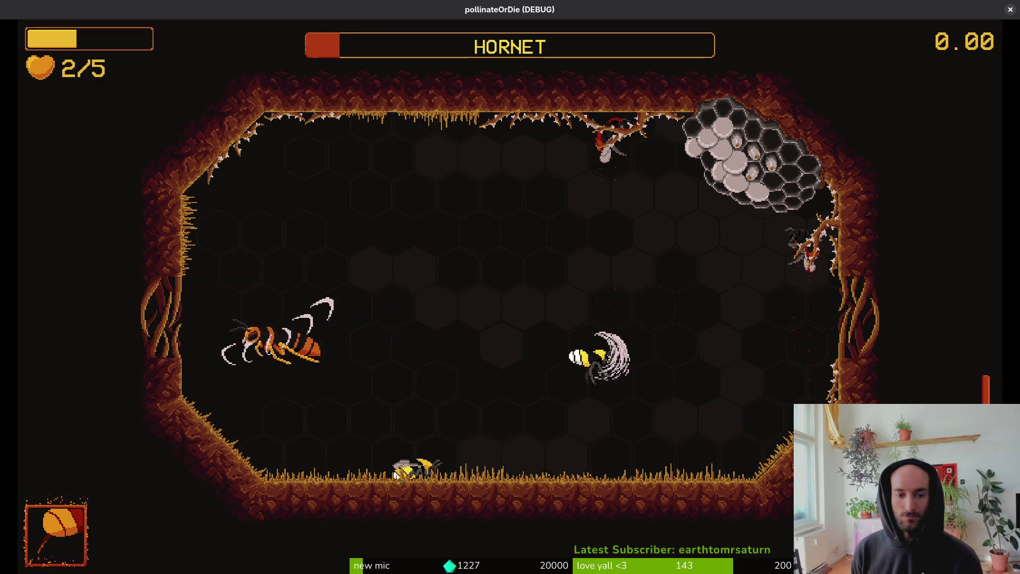
key(d)
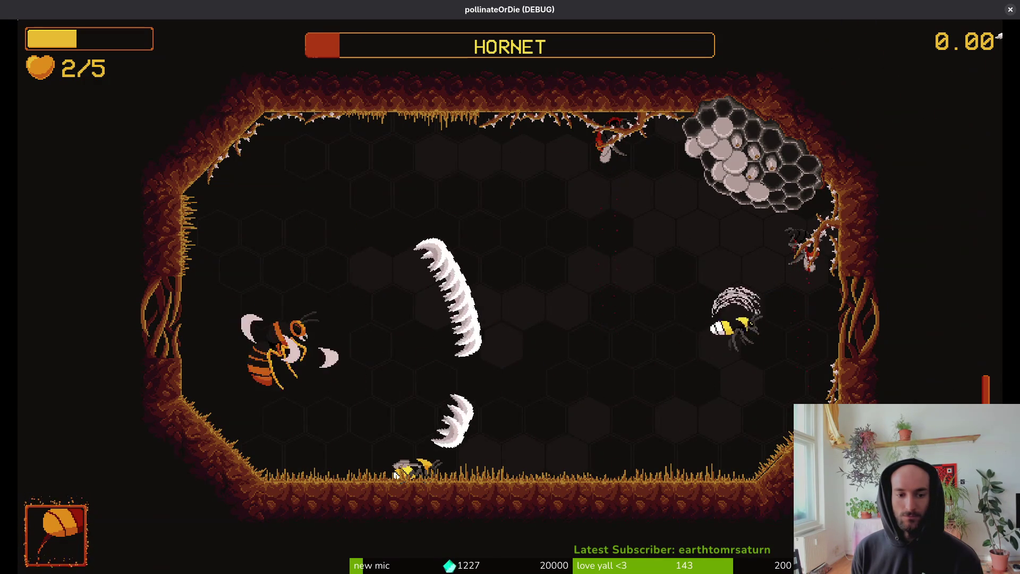
key(w)
key(s)
key(space)
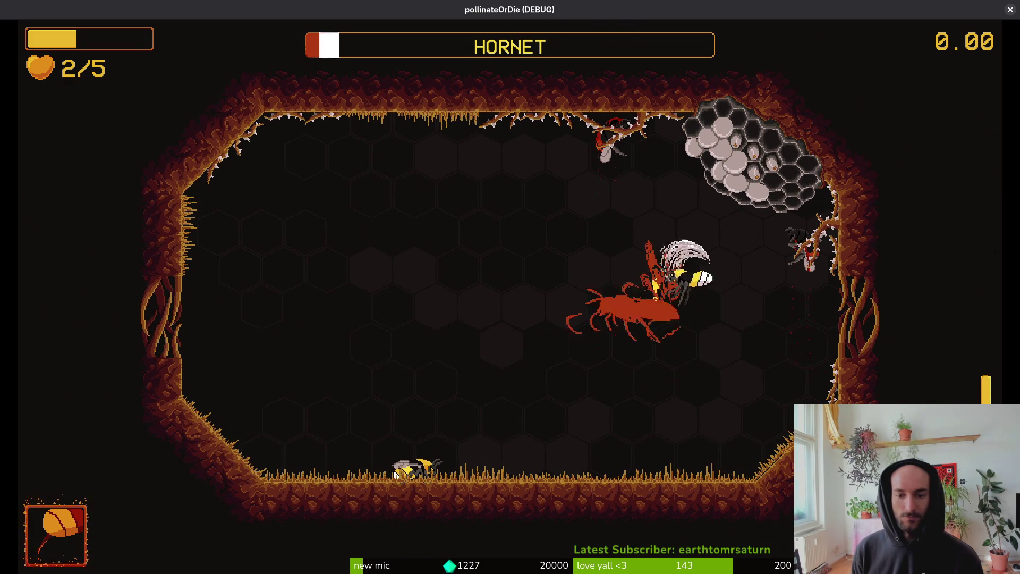
key(a)
key(s)
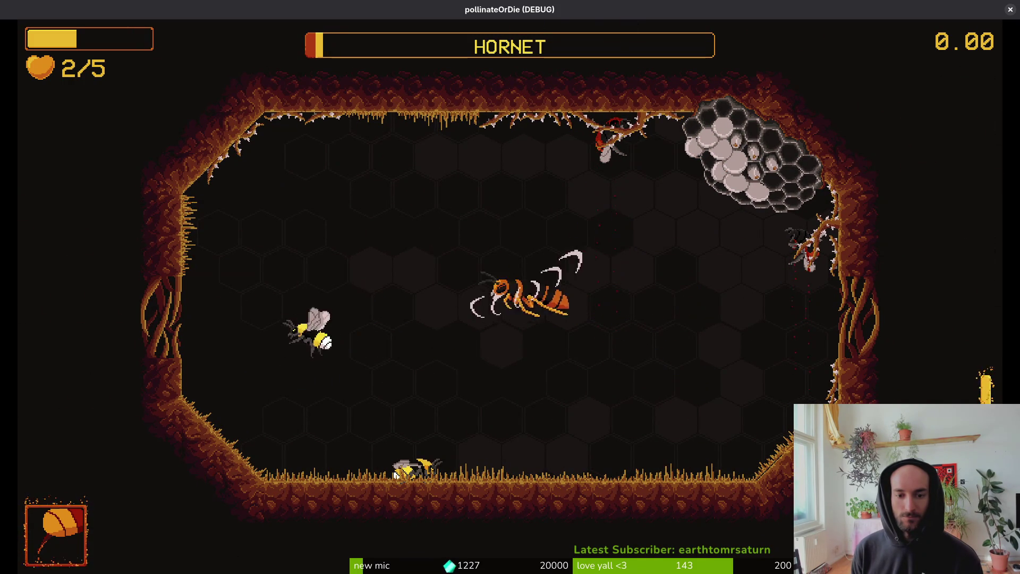
key(space)
key(d)
key(s)
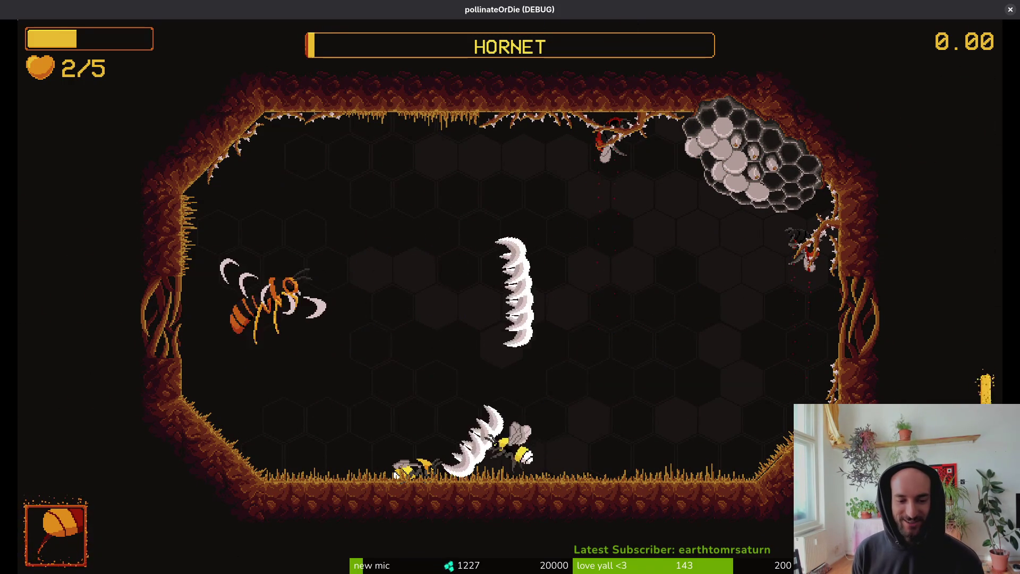
key(d)
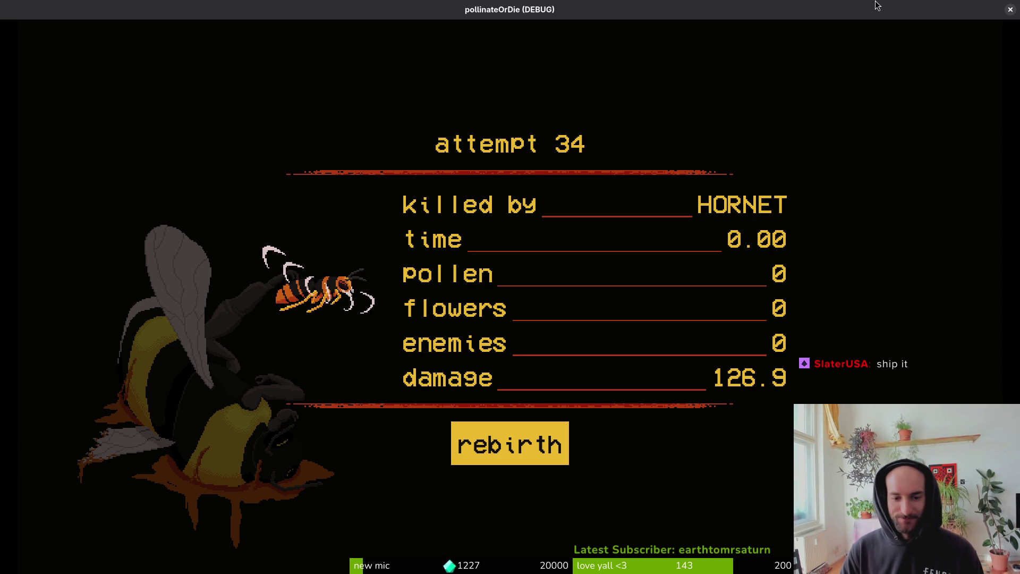
Close the pollinateOrDie game window after the 'killed by HORNET' summary, returning to the Godot editor
click(1009, 10)
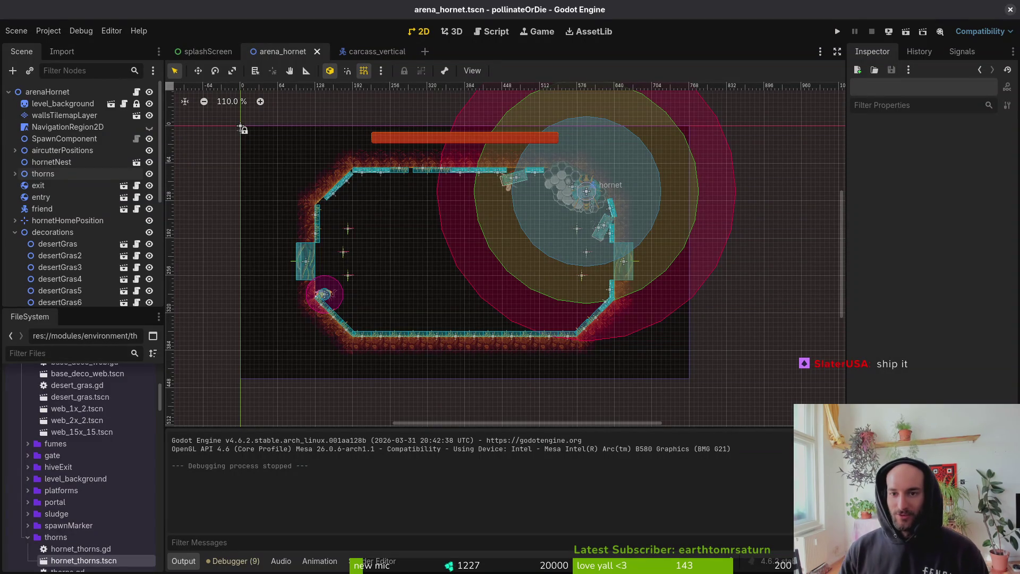
Back in Aseprite, eyedrop the gold body colour from coloured frame 29
key(alt+Tab)
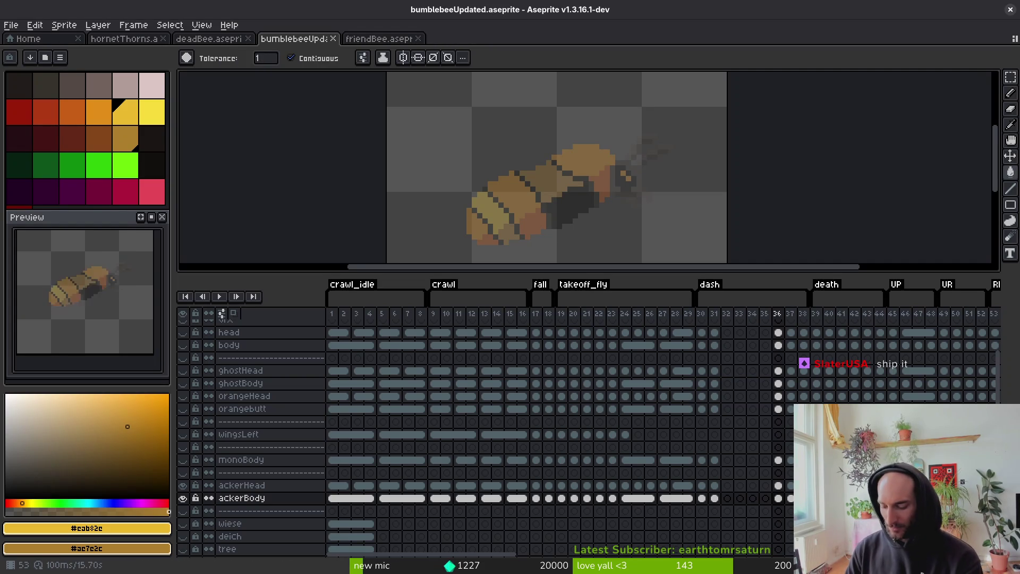
scroll(754, 481, left, 2)
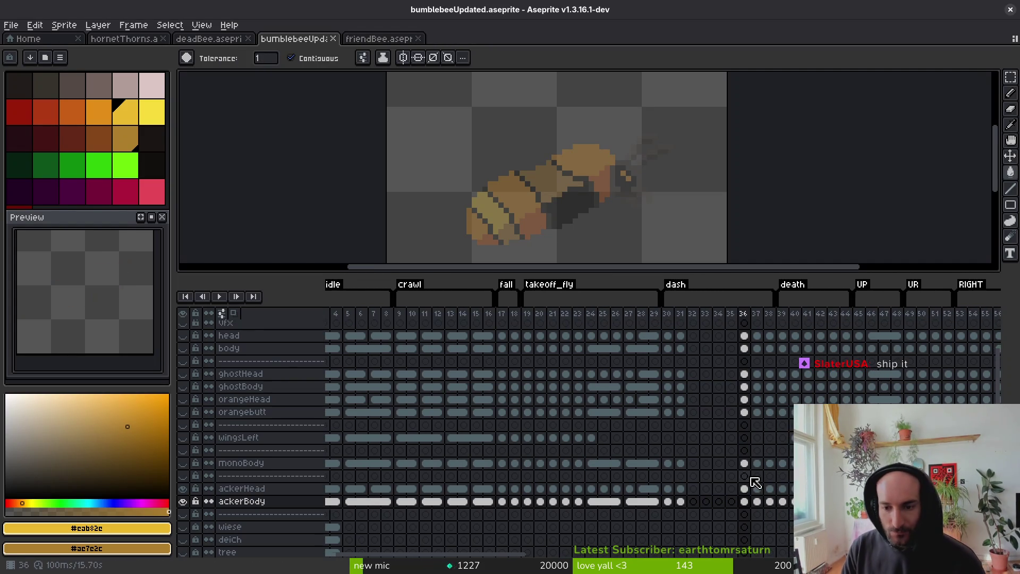
key(Left)
key(Left)
key(Left)
key(Left)
key(Left)
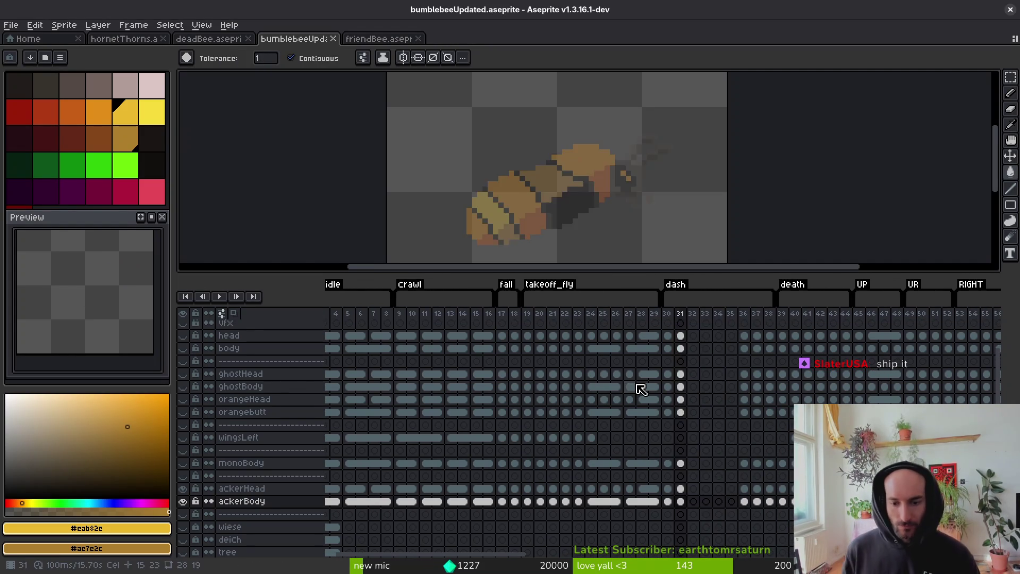
key(i)
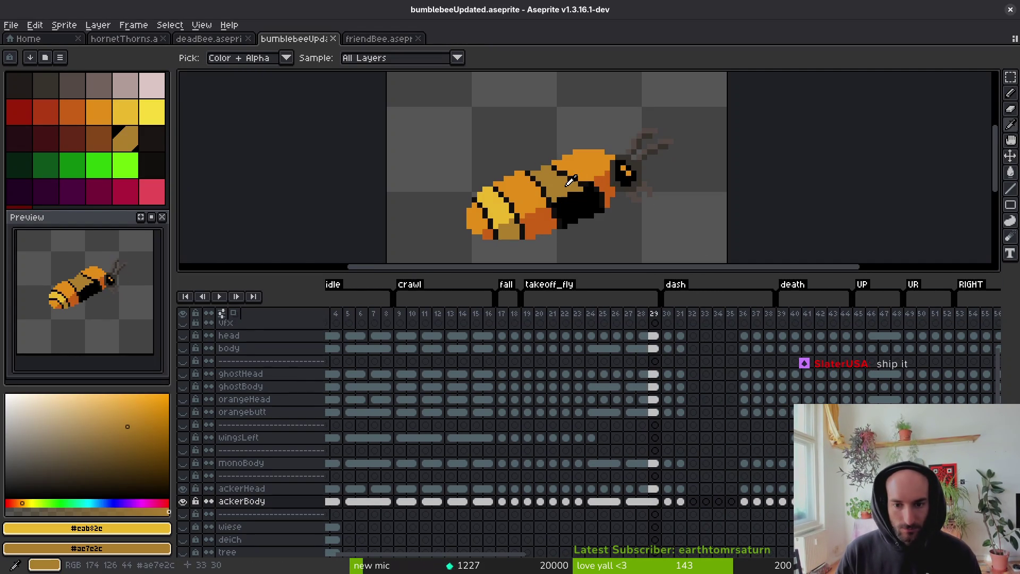
click(570, 180)
On frame 37, zoom in and pencil a gold pixel and diagonal stripe across the grey bee
key(g)
key(Right)
key(Right)
key(Right)
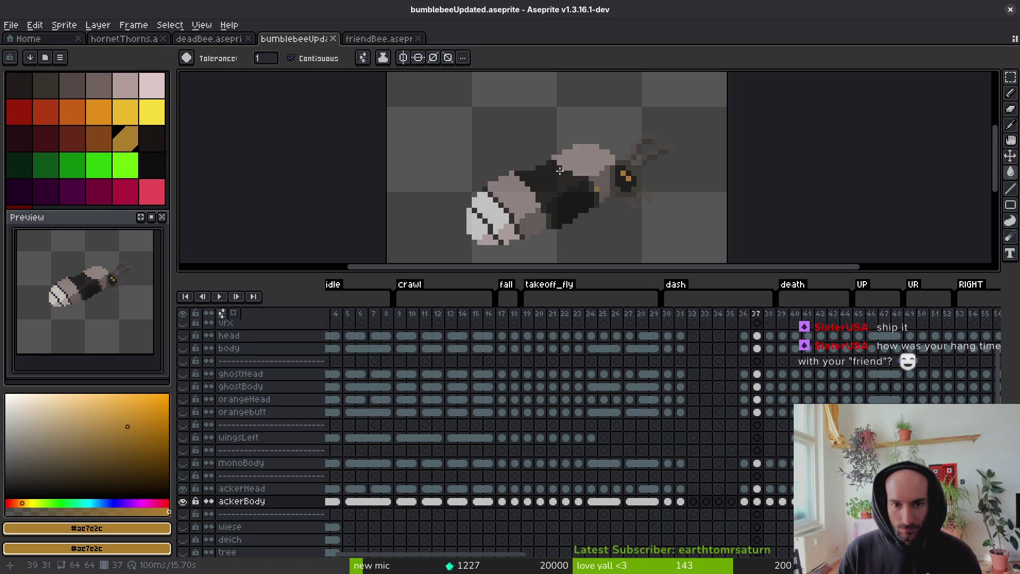
scroll(559, 170, up, 4)
click(628, 180)
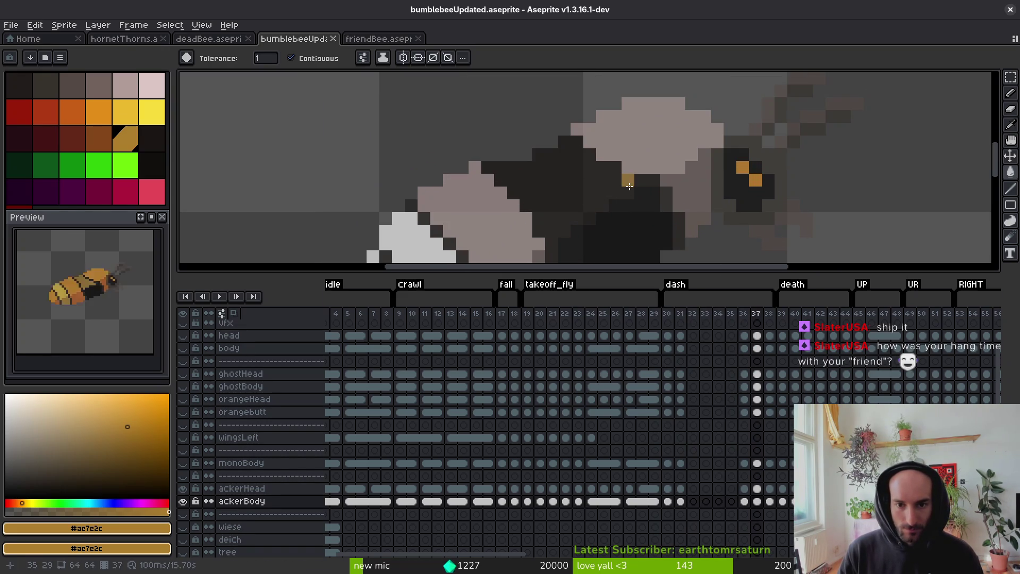
key(b)
drag(640, 193, 563, 150)
Pencil a diagonal gold stripe line, bucket-fill the central body band gold, and add a touch-up pixel
click(501, 168)
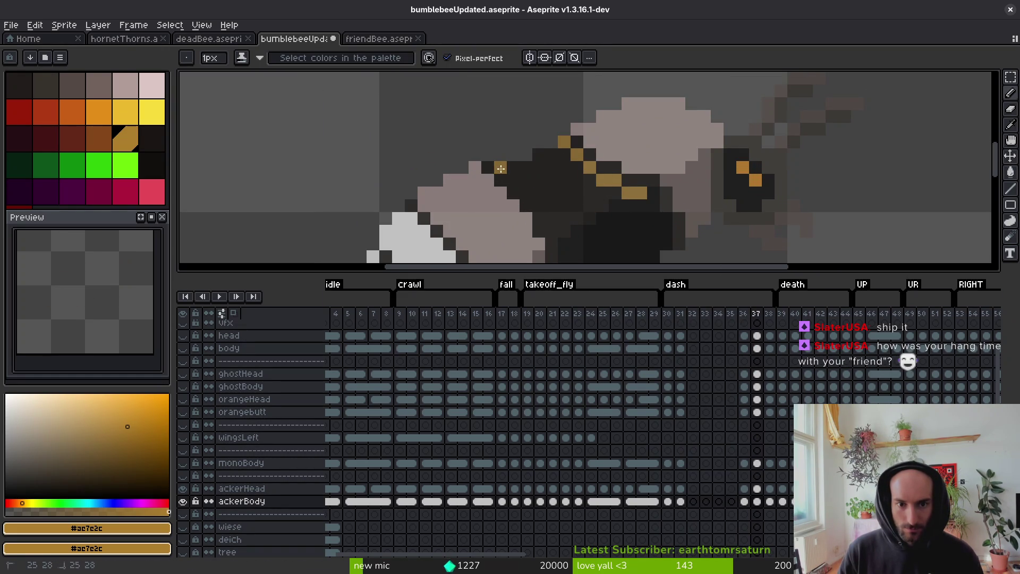
drag(528, 196, 553, 229)
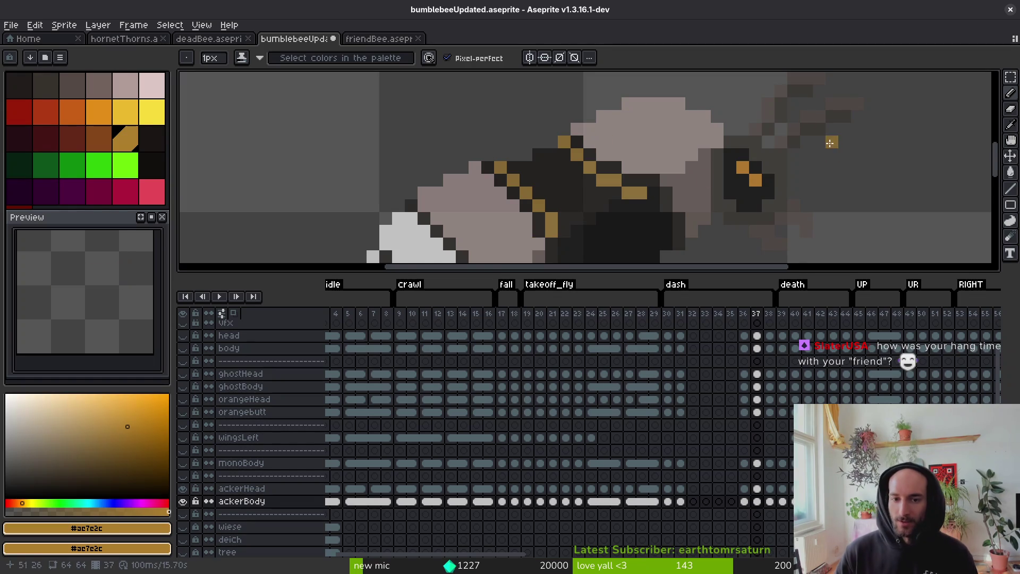
key(g)
click(603, 178)
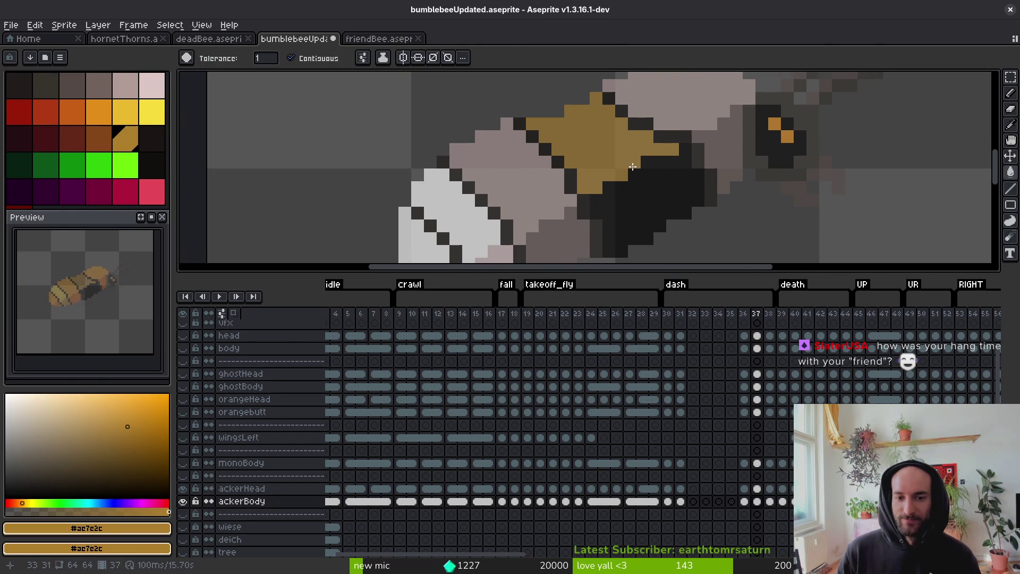
scroll(590, 182, up, 1)
key(b)
scroll(587, 183, down, 2)
scroll(586, 183, up, 1)
click(577, 190)
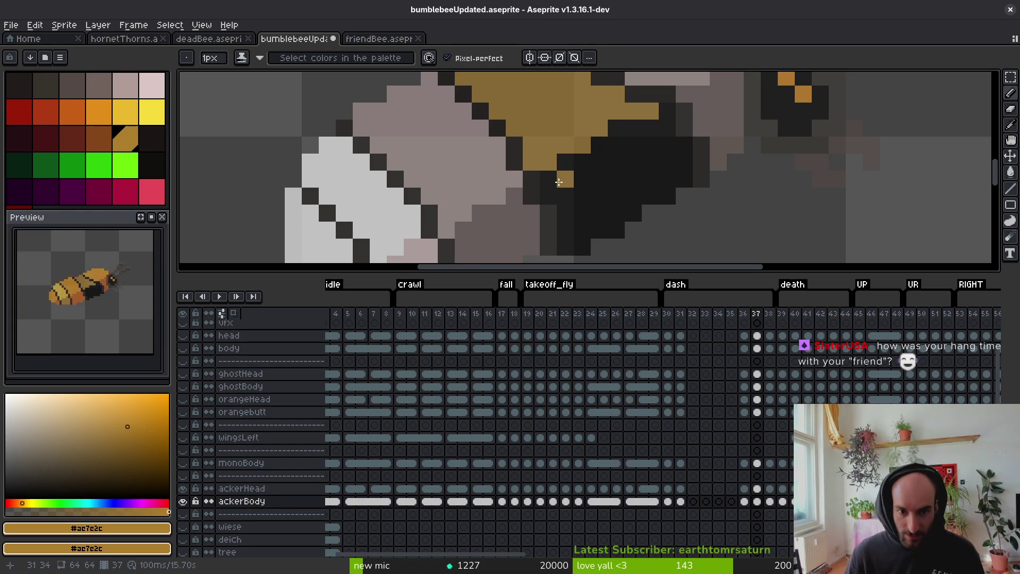
Sample orange from the coloured bee and bucket-fill frame 37's body segments and tail orange
scroll(558, 182, down, 3)
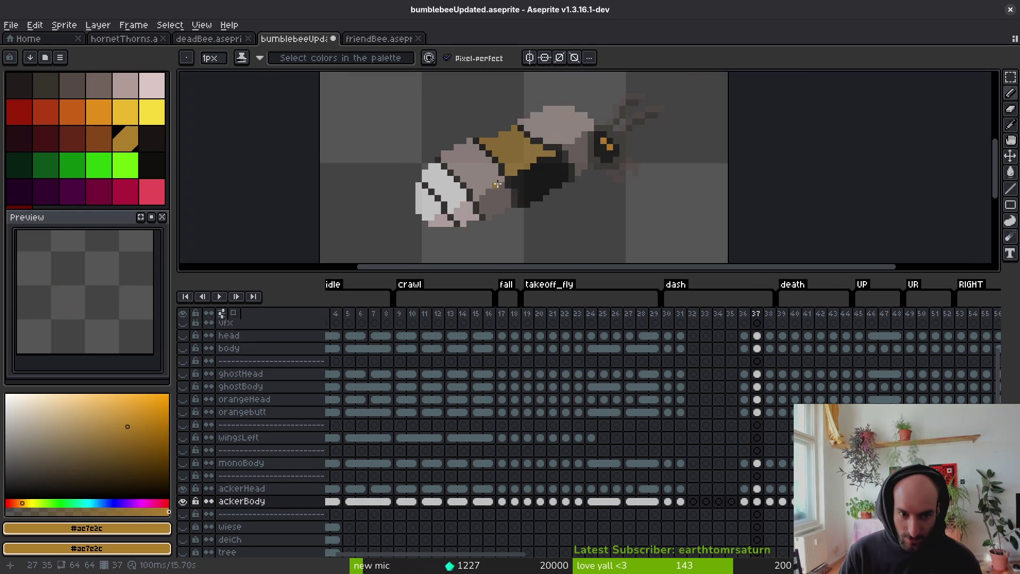
key(comma)
key(comma)
key(comma)
key(comma)
key(comma)
key(comma)
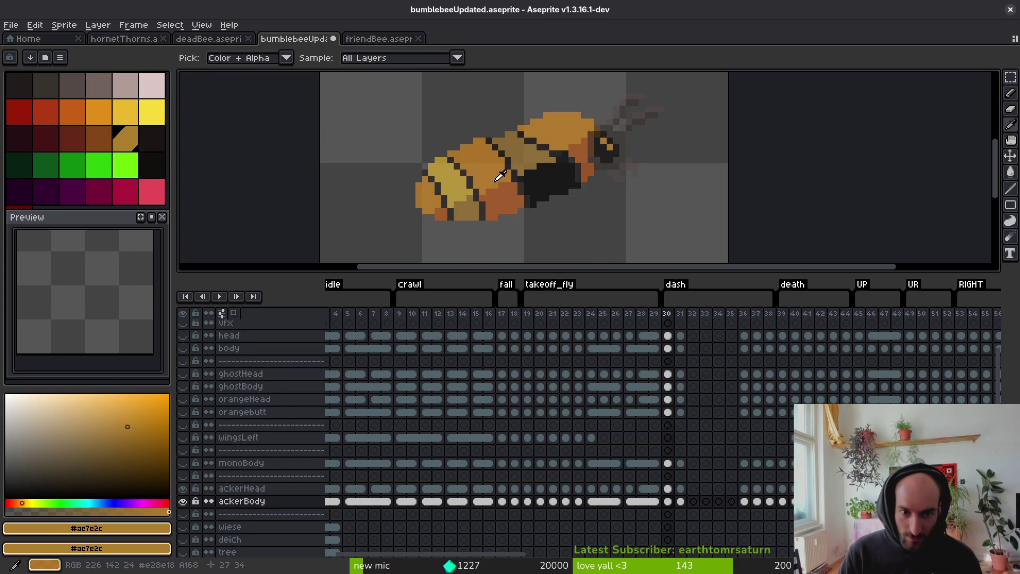
alt+click(500, 184)
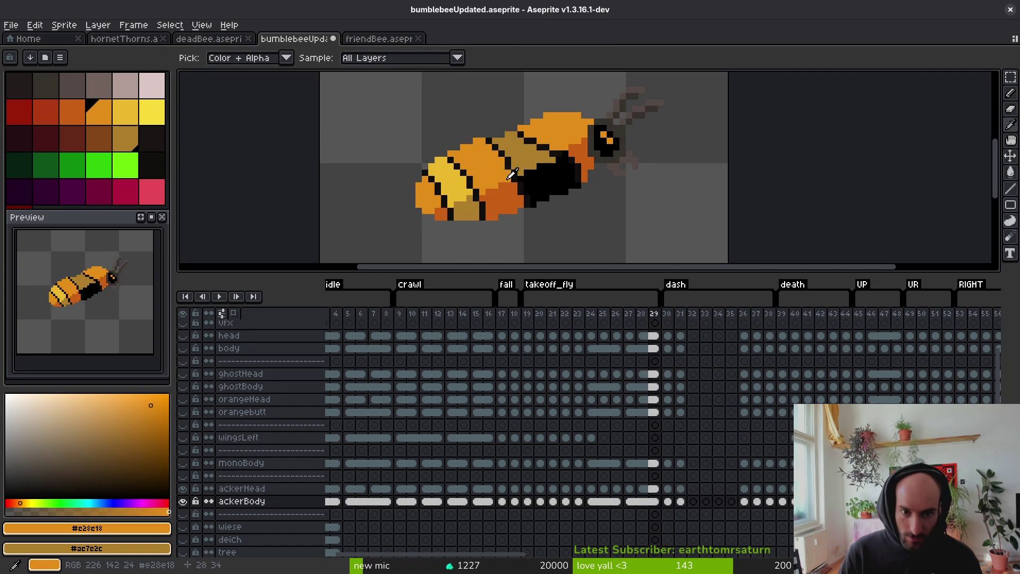
key(period)
key(period)
key(period)
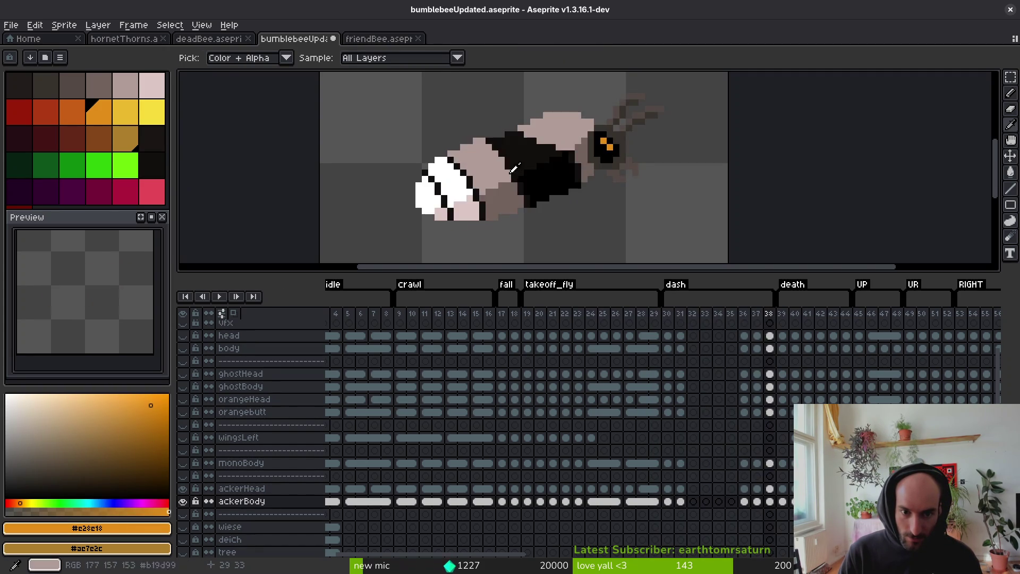
key(g)
click(558, 121)
click(473, 159)
click(427, 202)
Sample orange #c96016 from coloured frame 29 and return to the later frames
key(i)
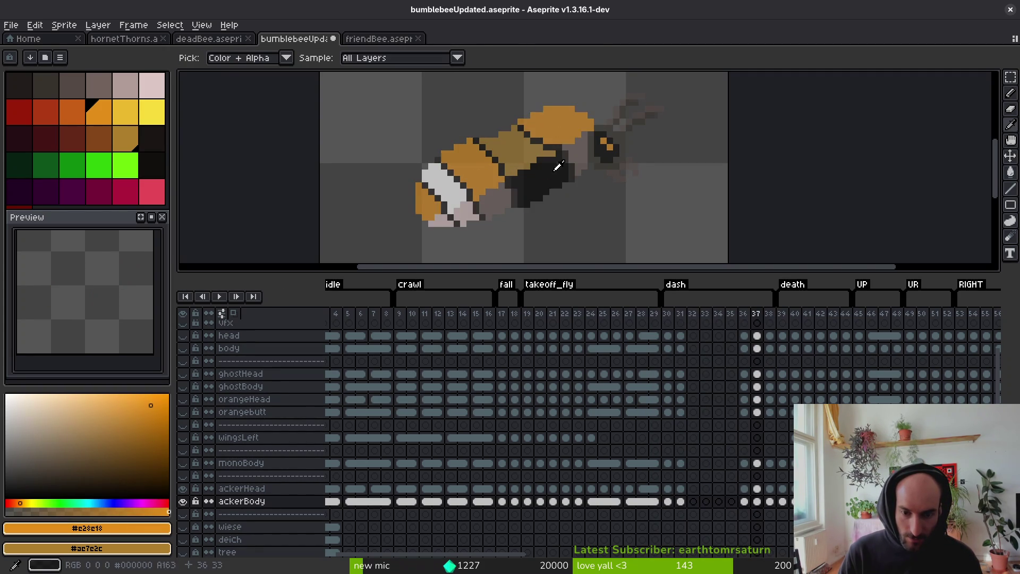
key(comma)
key(comma)
key(comma)
click(584, 162)
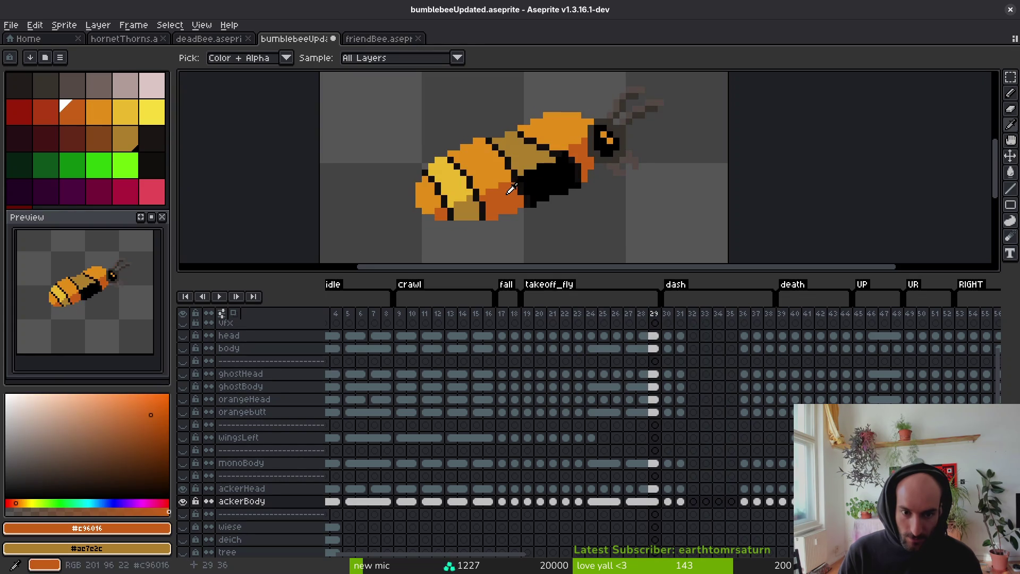
key(period)
key(period)
key(period)
key(period)
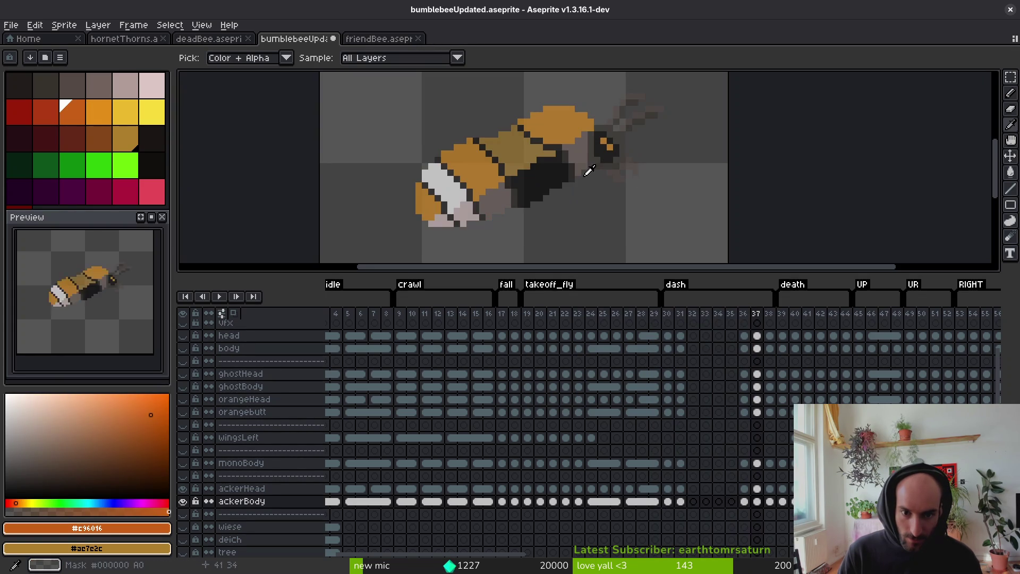
key(g)
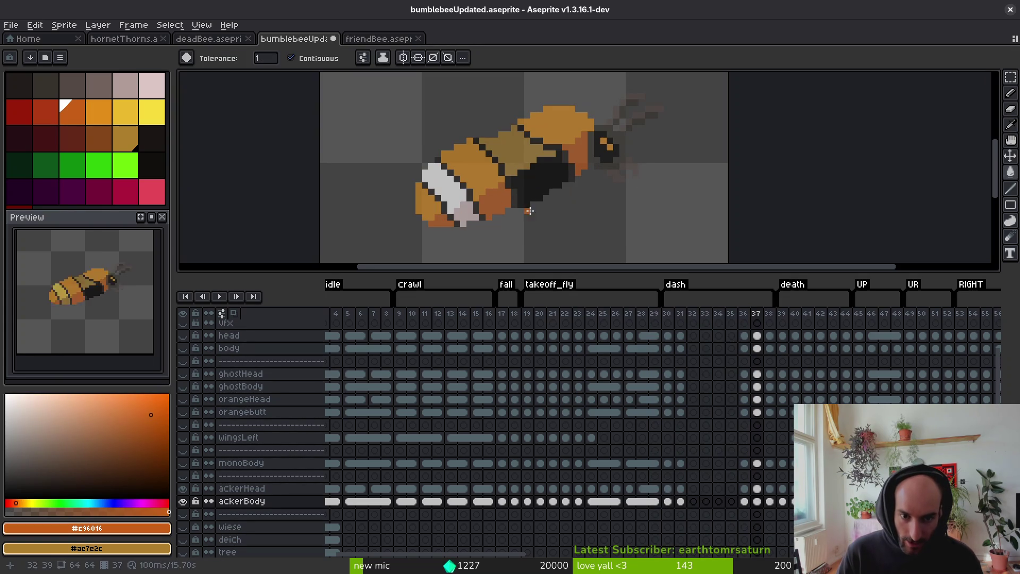
scroll(546, 184, up, 1)
scroll(546, 184, down, 2)
Eyedrop yellow from an earlier bee frame, then advance to grey frame 38 with the Paint Bucket
key(i)
key(comma)
key(comma)
key(comma)
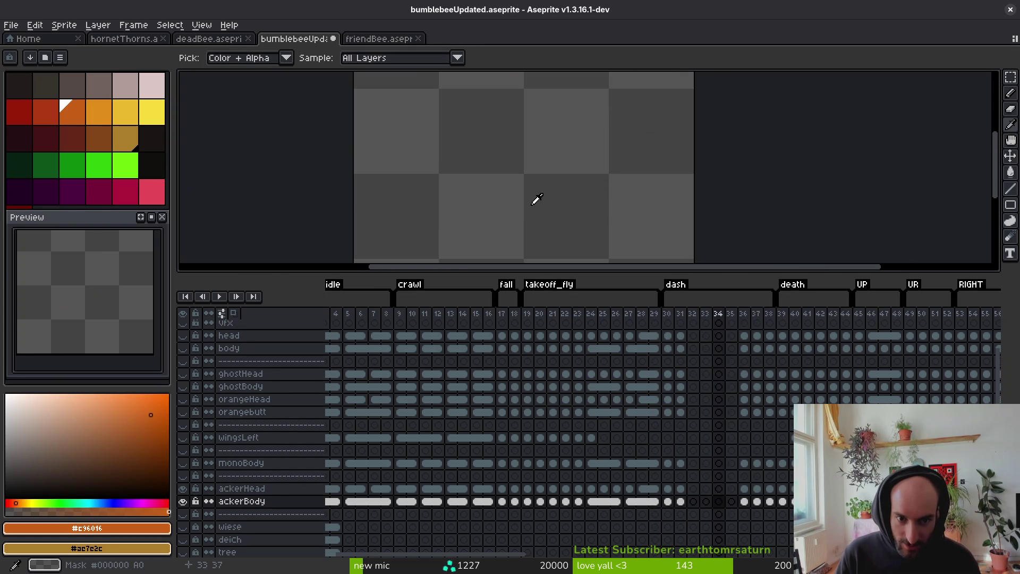
key(comma)
key(comma)
click(467, 185)
key(period)
key(period)
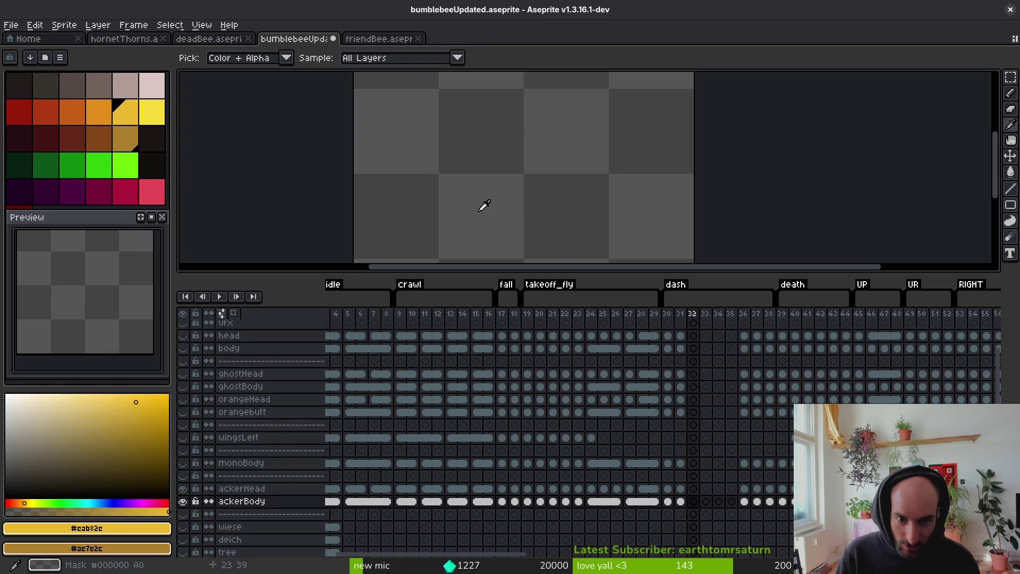
key(comma)
key(comma)
key(period)
key(period)
key(period)
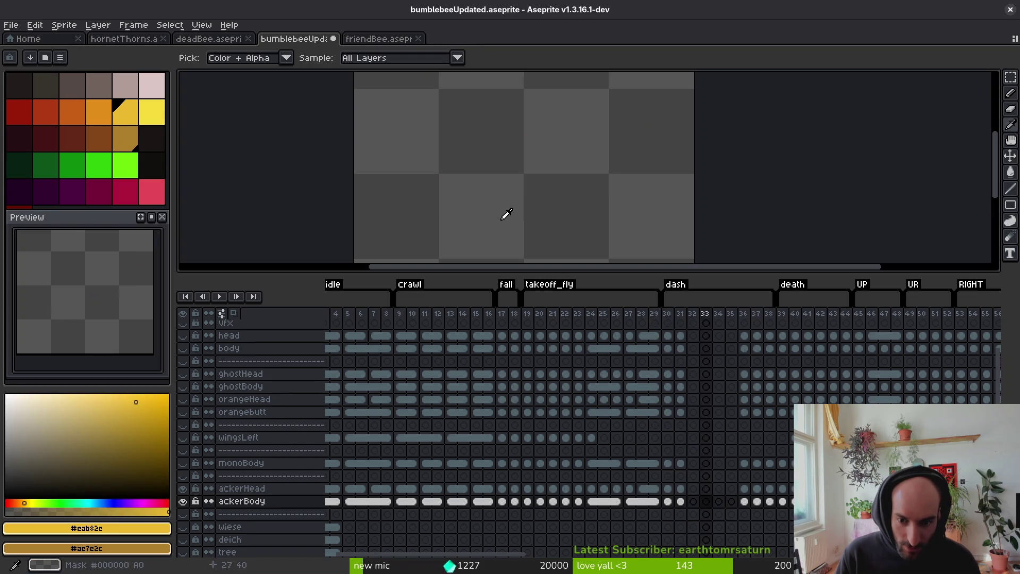
key(period)
key(g)
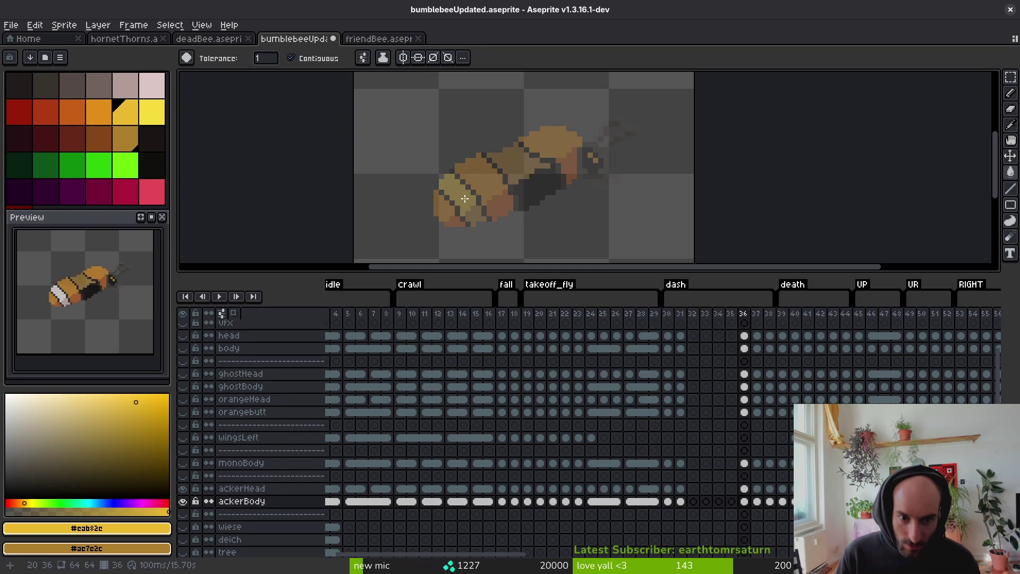
key(period)
key(period)
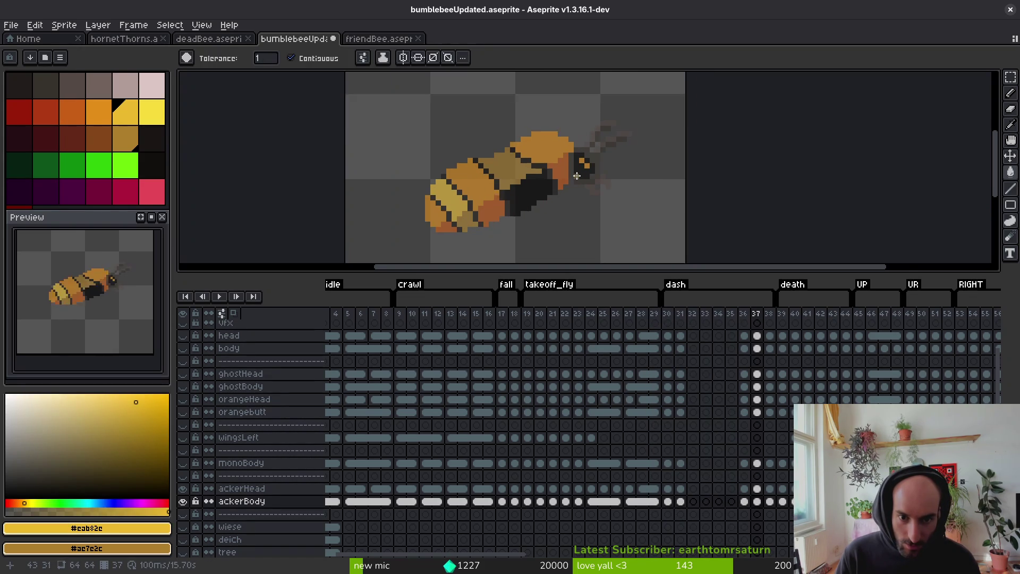
scroll(574, 180, down, 1)
key(i)
key(g)
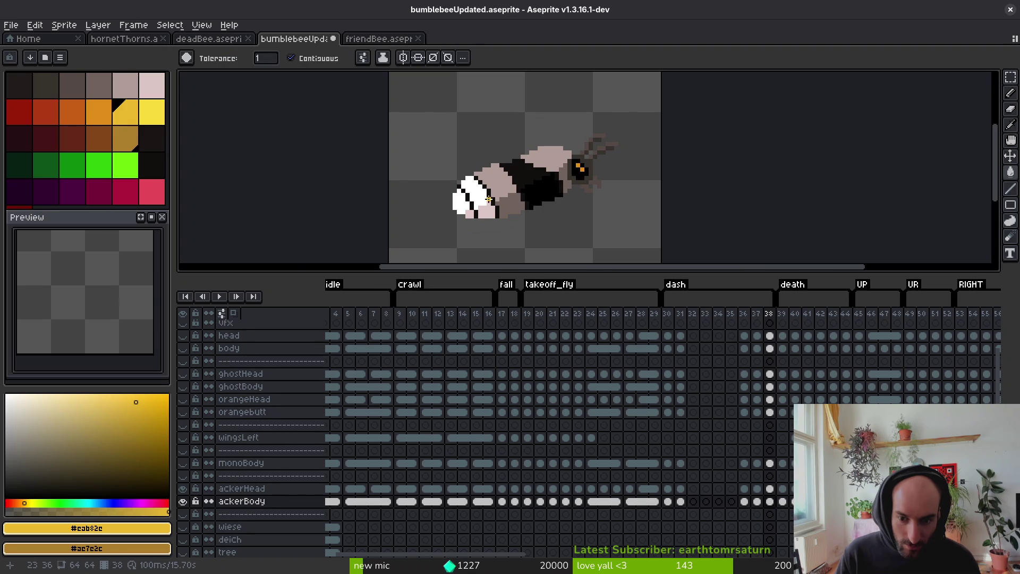
scroll(485, 197, up, 1)
Fill frame 38's white stripes yellow and pink lower patch dark gold, adding a yellow back stripe
click(478, 200)
right_click(487, 217)
click(510, 200)
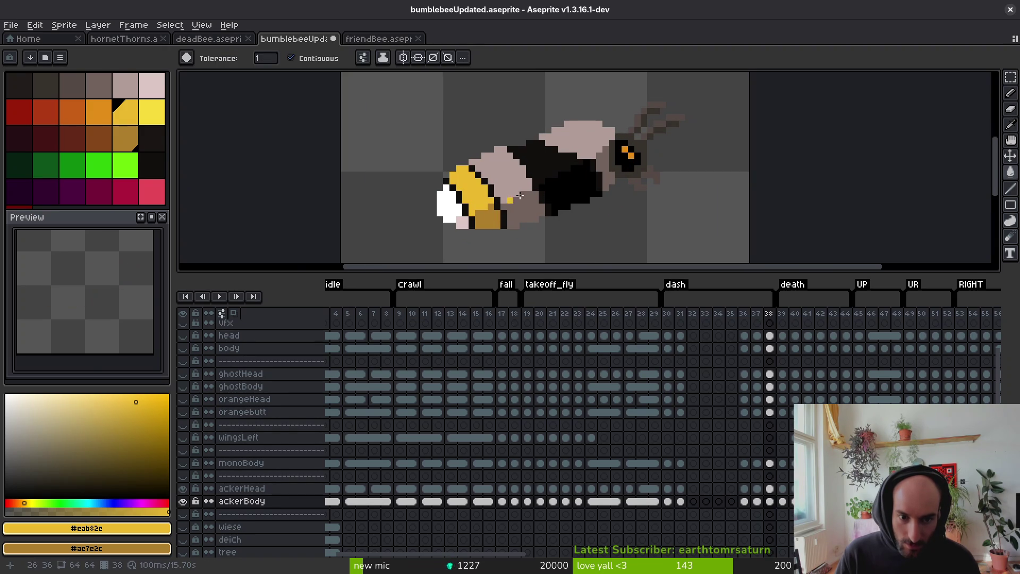
key(b)
scroll(549, 175, up, 3)
drag(536, 183, 500, 138)
mouse_move(477, 106)
mouse_down()
mouse_move(504, 98)
mouse_move(606, 136)
mouse_move(587, 137)
mouse_move(590, 151)
mouse_up()
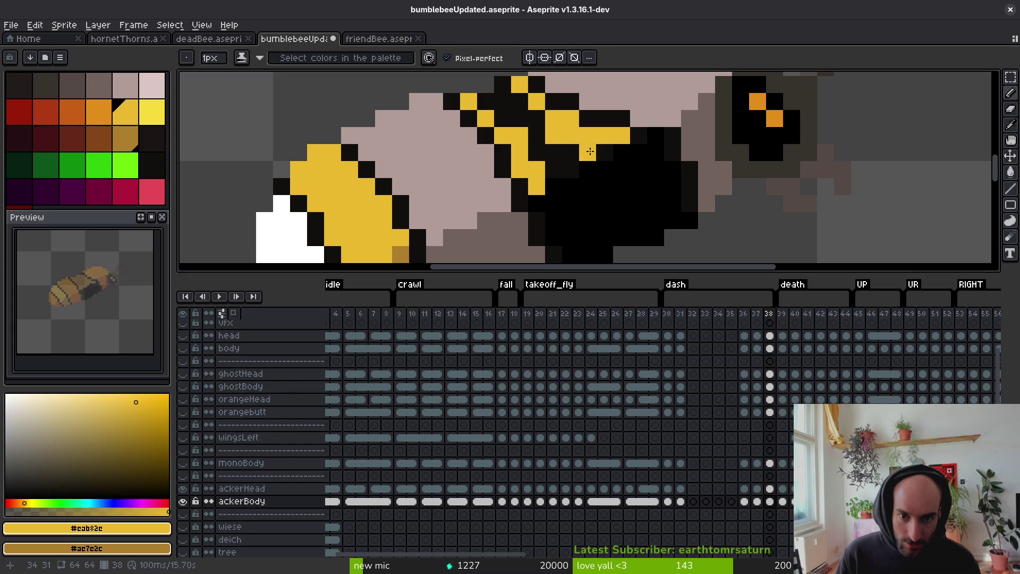
key(g)
click(568, 160)
scroll(576, 162, down, 3)
scroll(581, 165, up, 3)
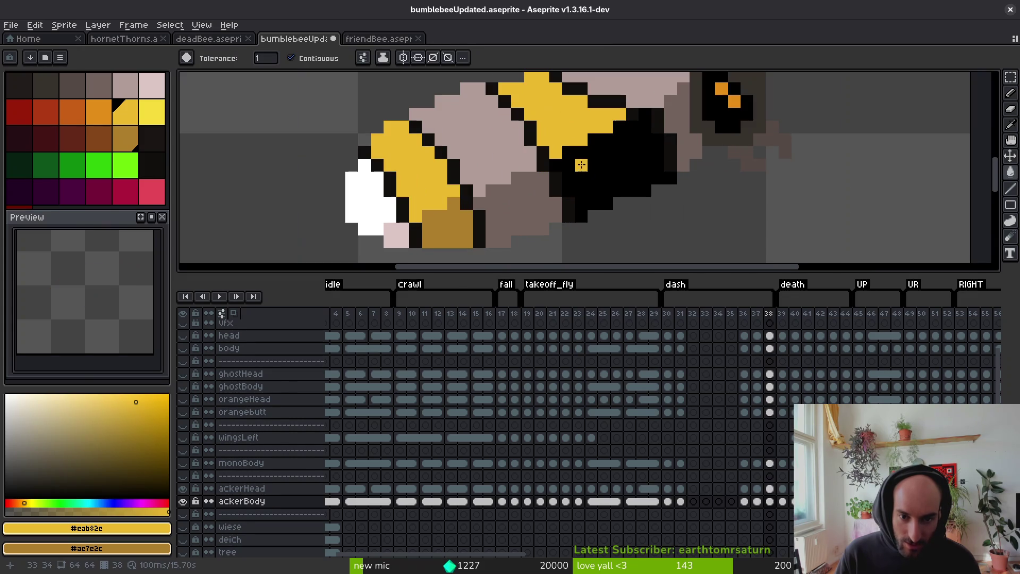
Eyedrop the oranges #c96016 and #e28e18 from the finished bee frames as drawing colours
key(i)
scroll(573, 159, left, 2)
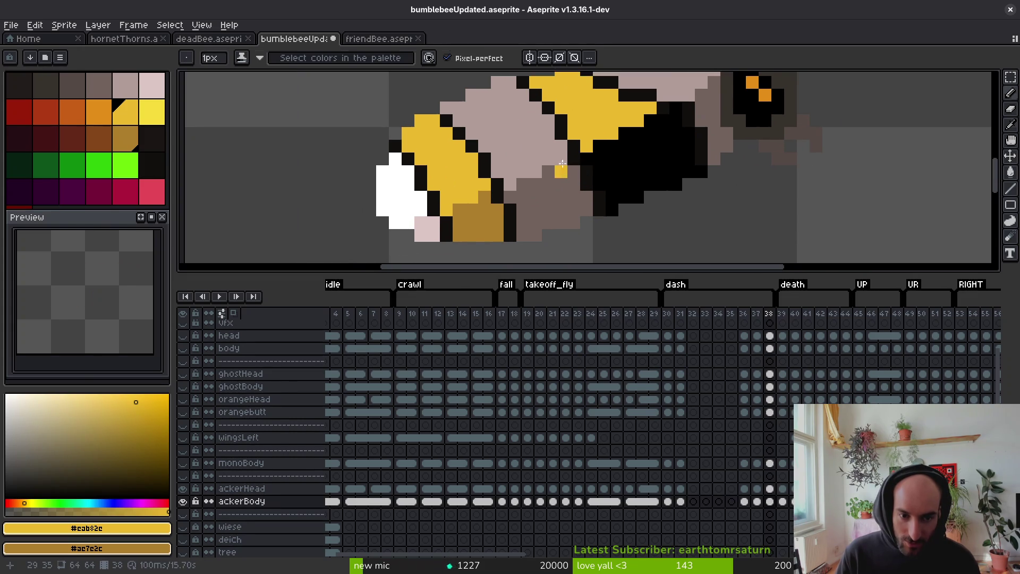
key(Left)
click(655, 462)
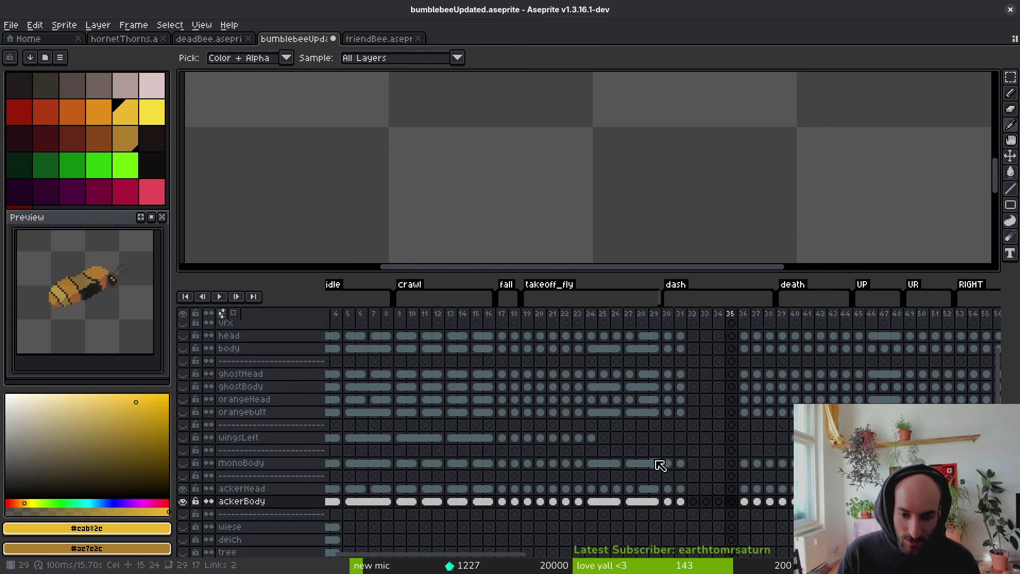
click(526, 166)
click(518, 135)
right_click(553, 177)
click(680, 313)
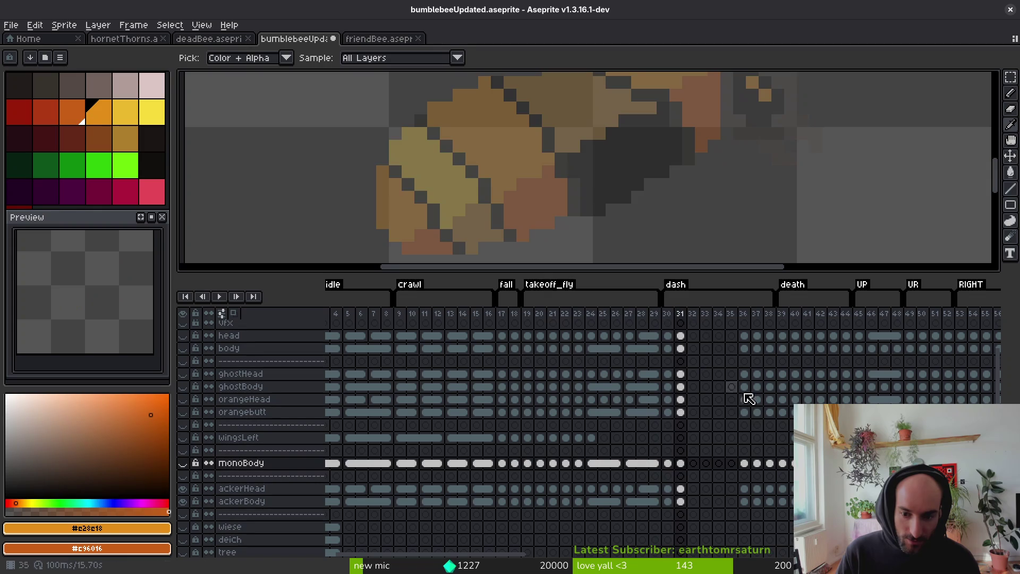
click(756, 463)
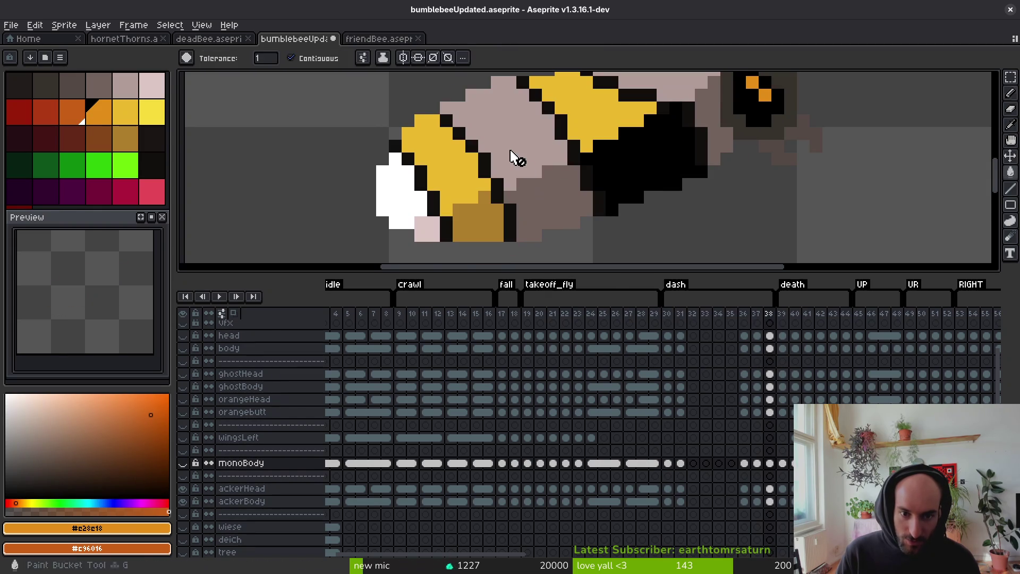
On frame 38's ackerBody layer, restore the orange body fills and turn stray stripe pixels yellow
key(Right)
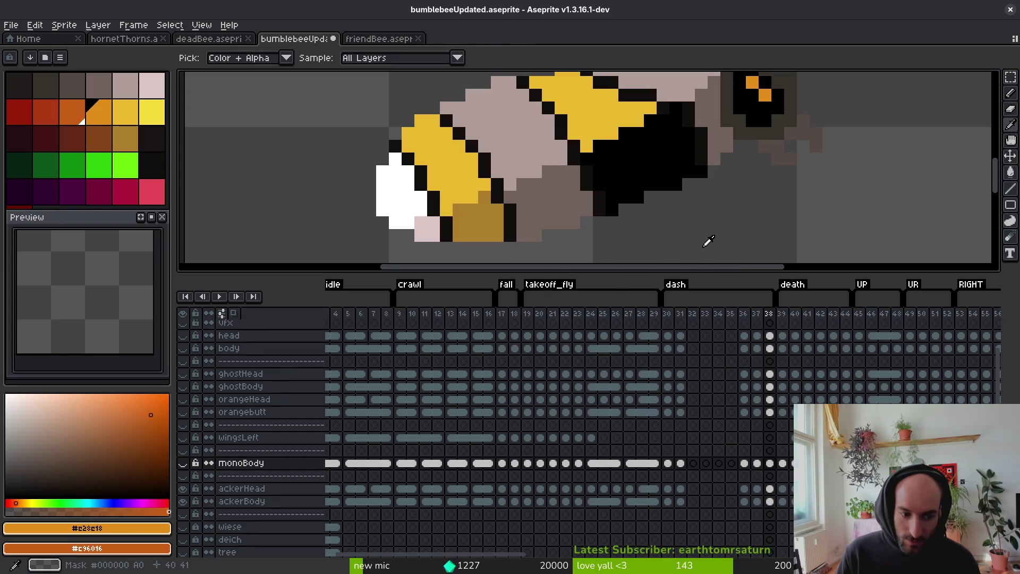
key(Down)
key(Down)
key(Down)
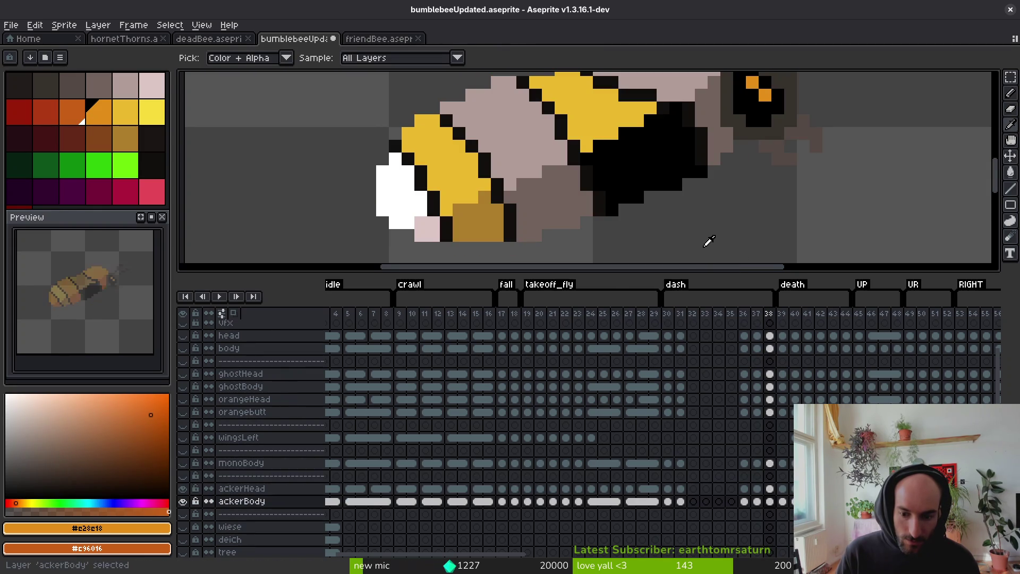
key(w)
key(ctrl+z)
key(ctrl+z)
key(ctrl+z)
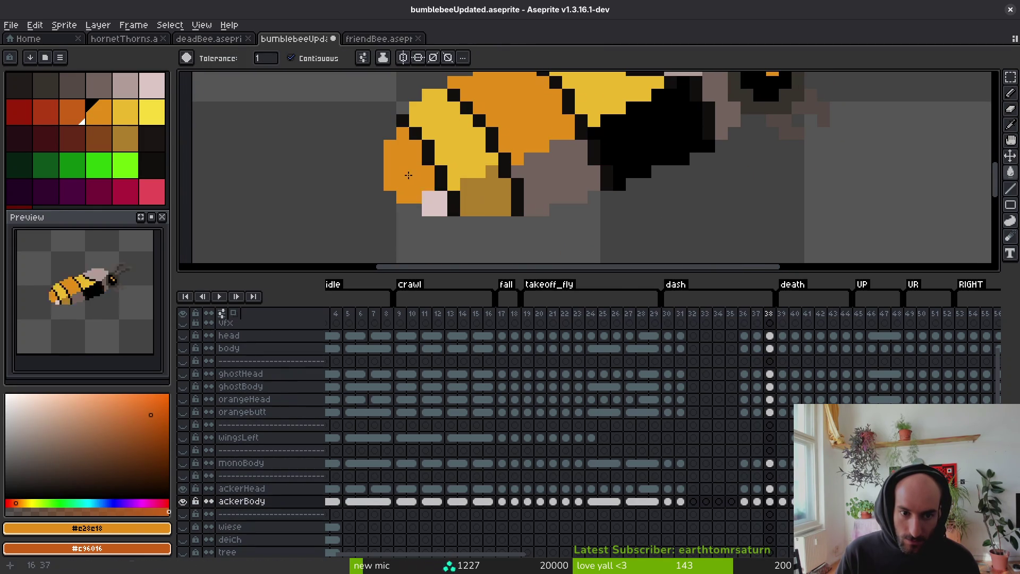
key(ctrl+z)
key(ctrl+z)
scroll(637, 138, down, 1)
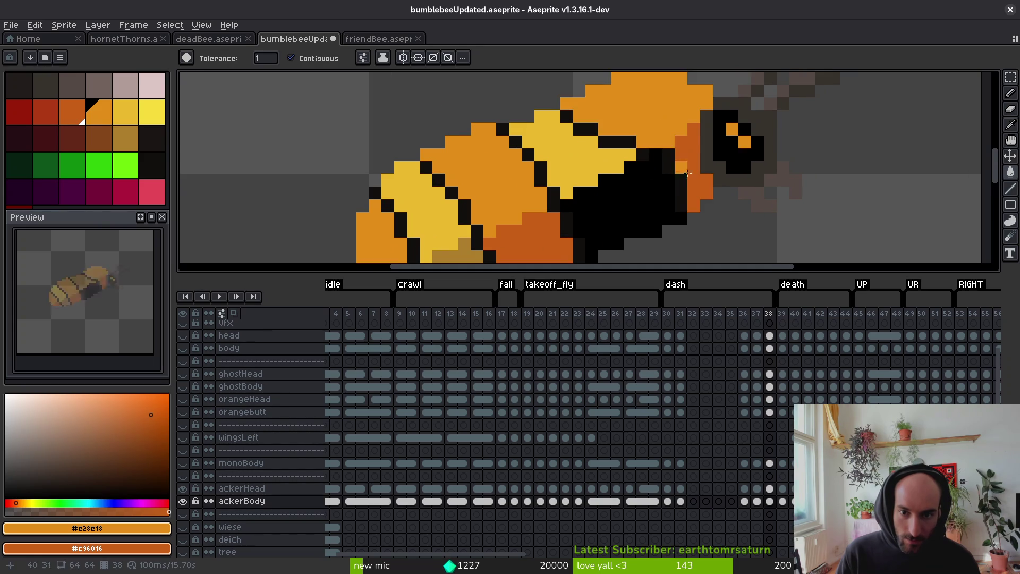
scroll(674, 202, down, 1)
scroll(678, 207, up, 1)
key(b)
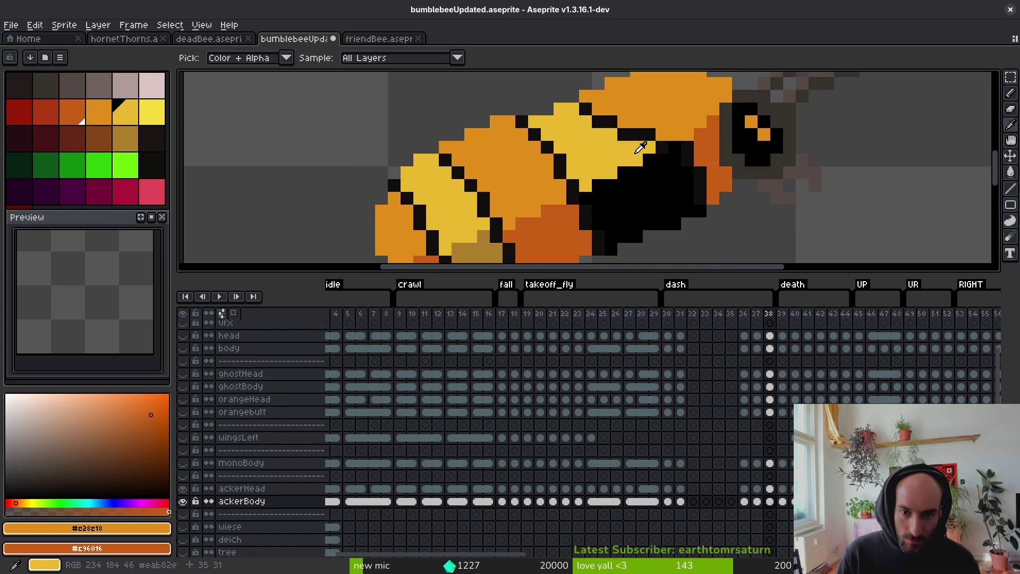
alt+click(656, 154)
key(ctrl+z)
click(647, 158)
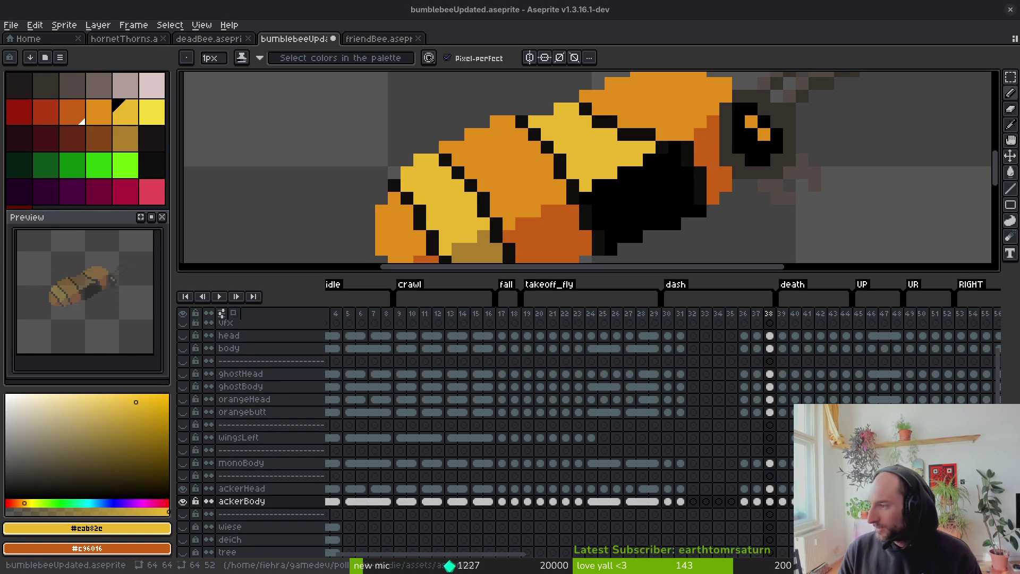
Step between frames to compare the grey death-pose frame 39 with the orange bee in frame 38
key(minus)
key(minus)
key(minus)
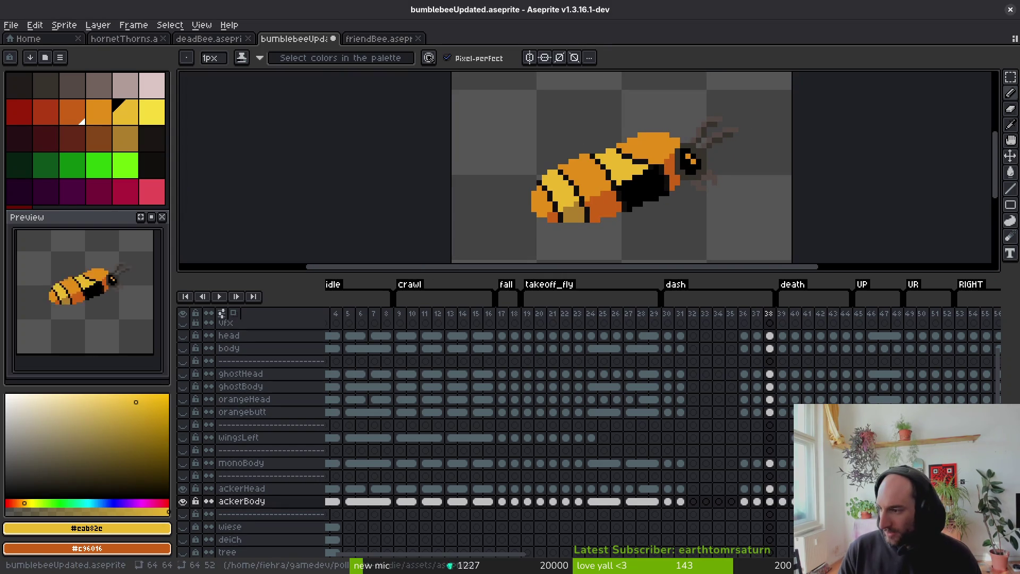
scroll(830, 372, down, 1)
key(i)
key(Left)
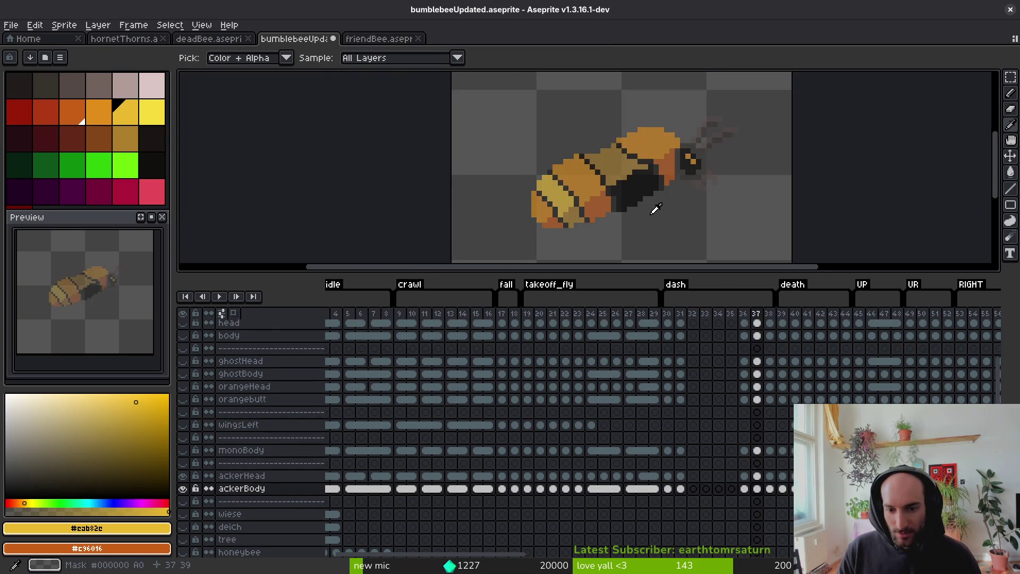
key(Right)
key(Left)
key(Right)
key(Right)
key(Right)
key(Left)
key(Right)
key(Left)
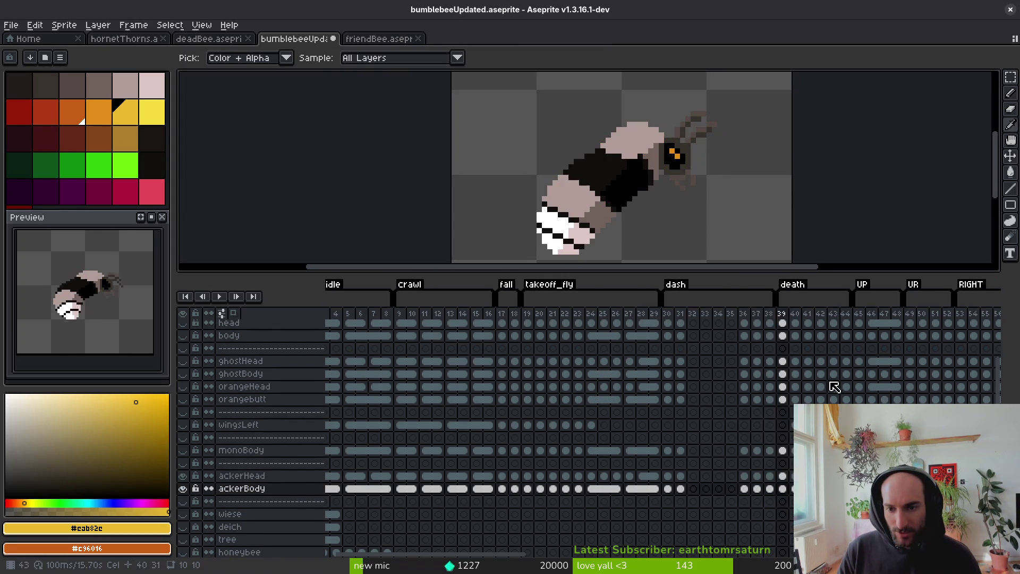
scroll(834, 386, right, 15)
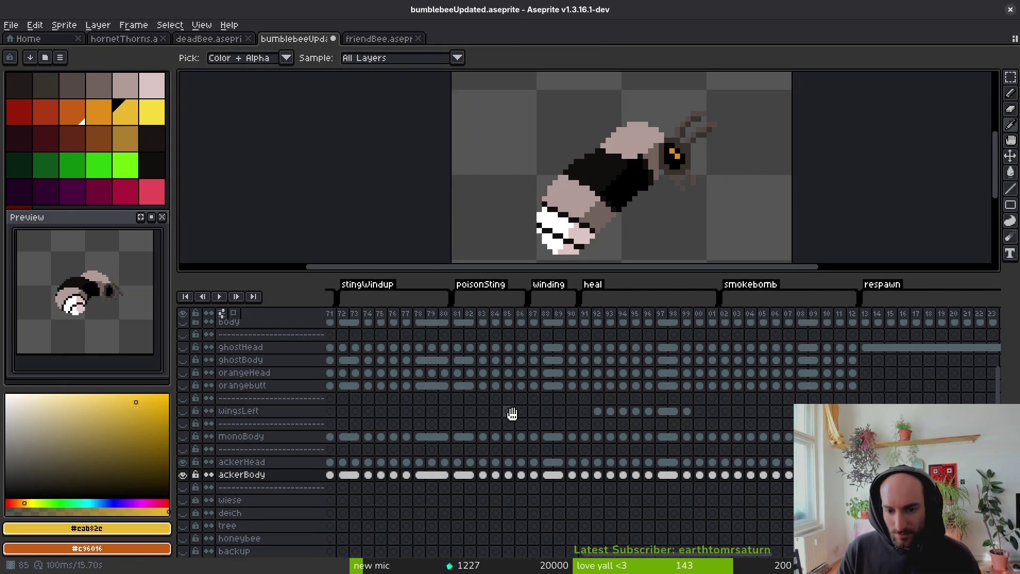
scroll(512, 413, left, 15)
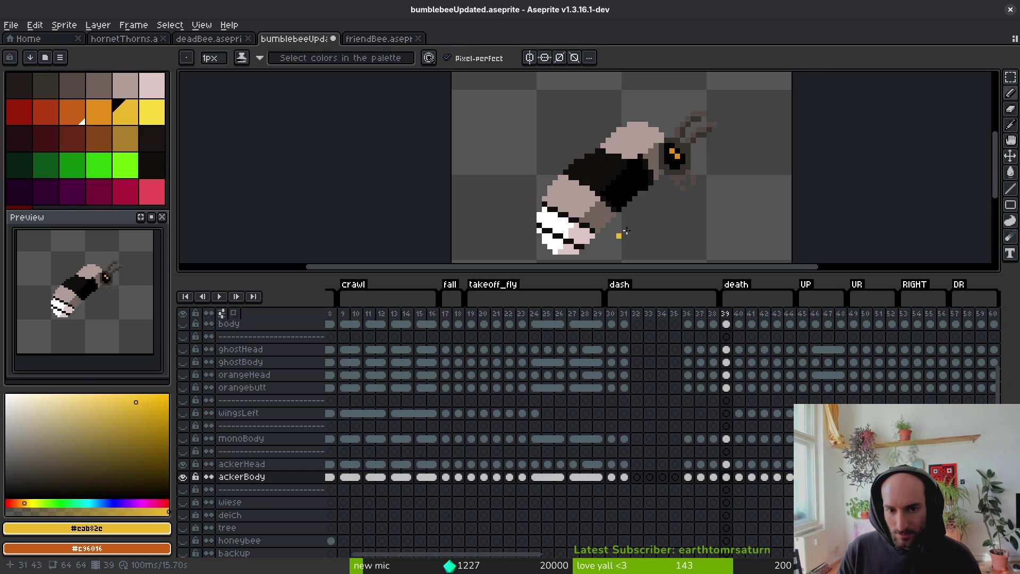
scroll(659, 211, left, 2)
key(Left)
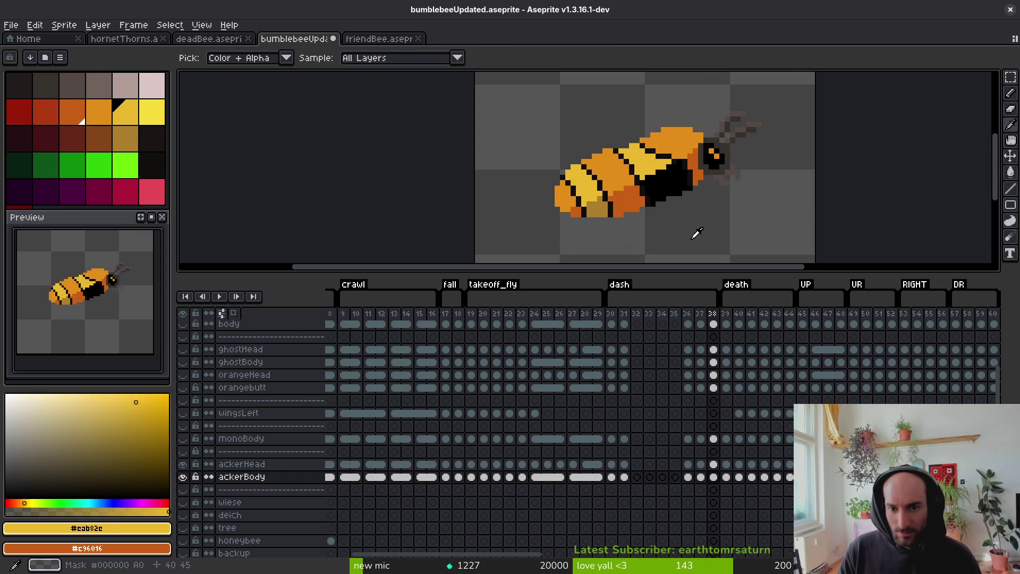
key(Right)
key(Left)
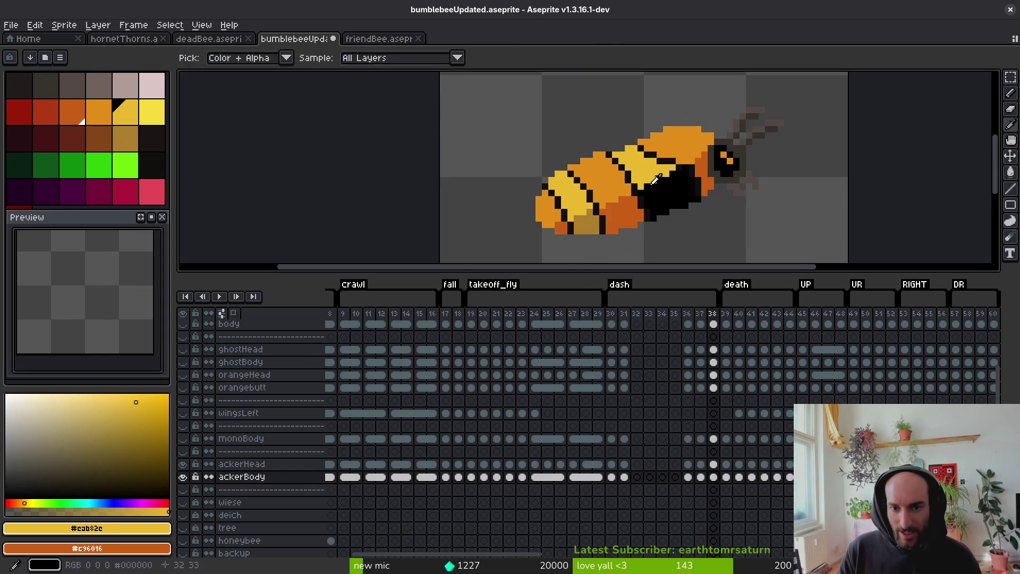
Draw a yellow stripe across frame 39's black body and fill the black band yellow
key(Right)
scroll(634, 183, up, 5)
mouse_move(558, 221)
mouse_down()
mouse_move(455, 170)
mouse_move(423, 141)
mouse_move(433, 186)
mouse_up()
drag(567, 113, 567, 88)
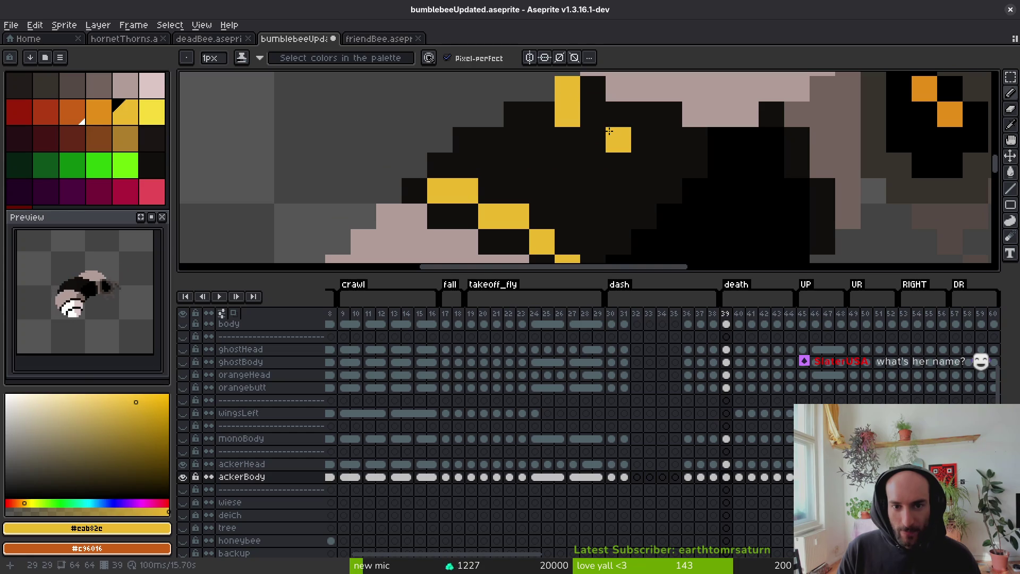
drag(637, 146, 694, 154)
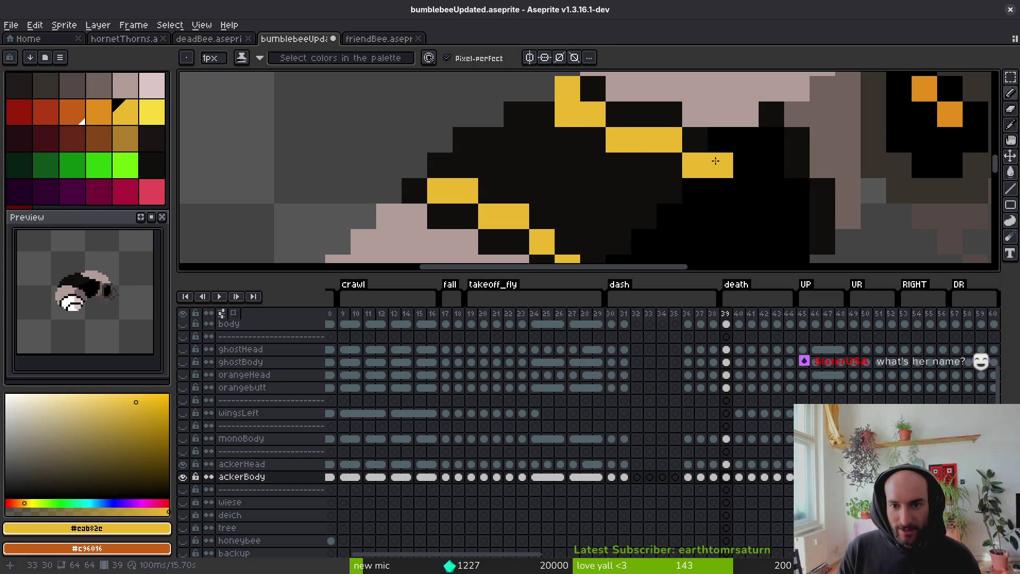
key(g)
click(715, 160)
Fill frame 39's grey lower body and pink body and head patches with orange, undoing a wrong fill
scroll(615, 185, down, 2)
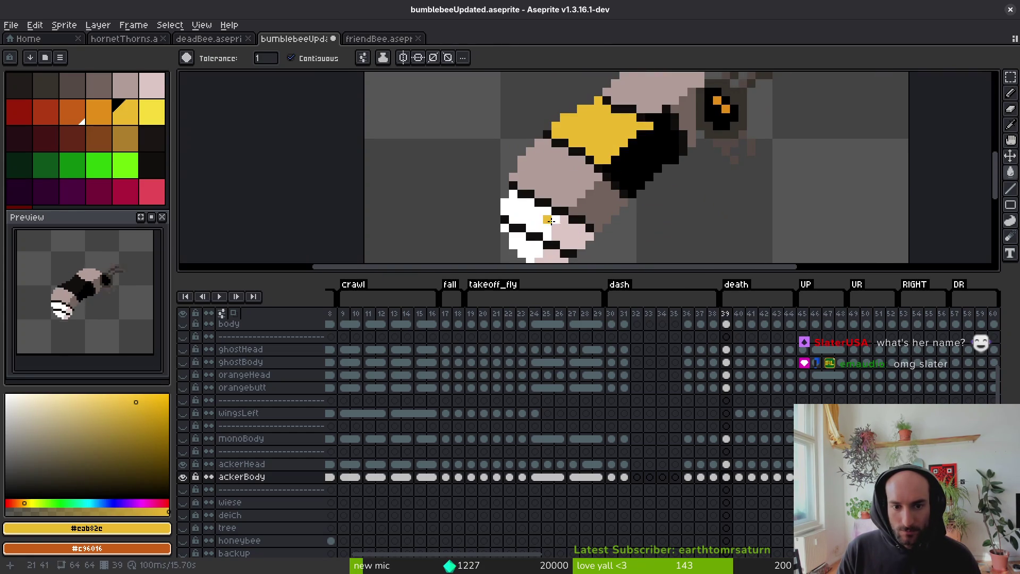
click(549, 219)
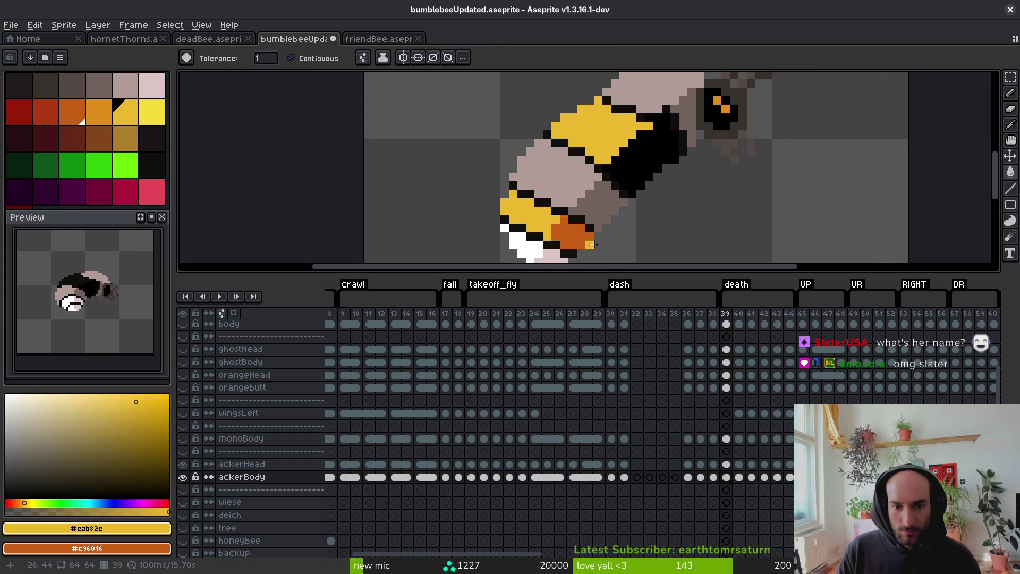
key(ctrl+z)
right_click(591, 216)
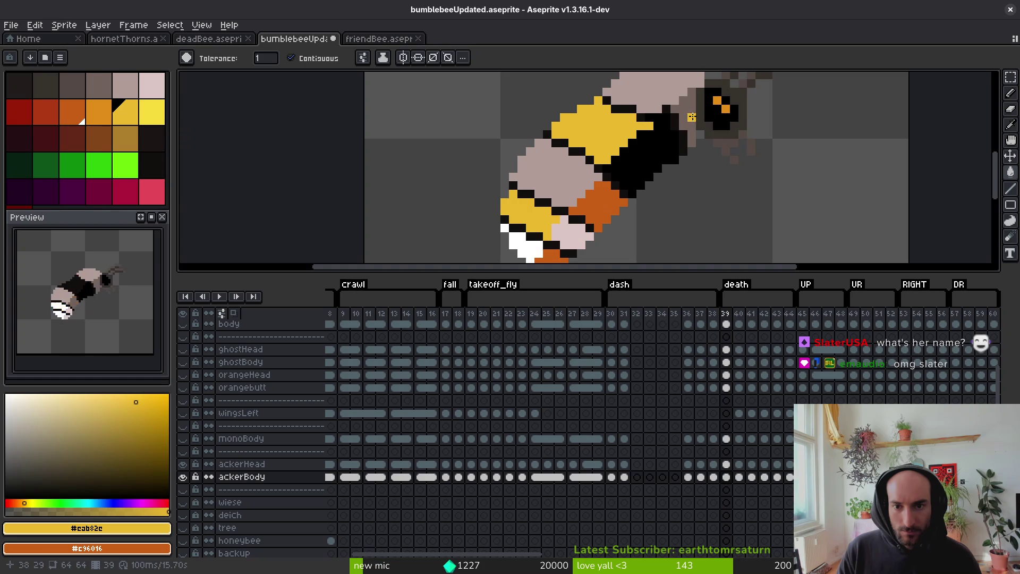
scroll(673, 151, down, 2)
alt+click(584, 202)
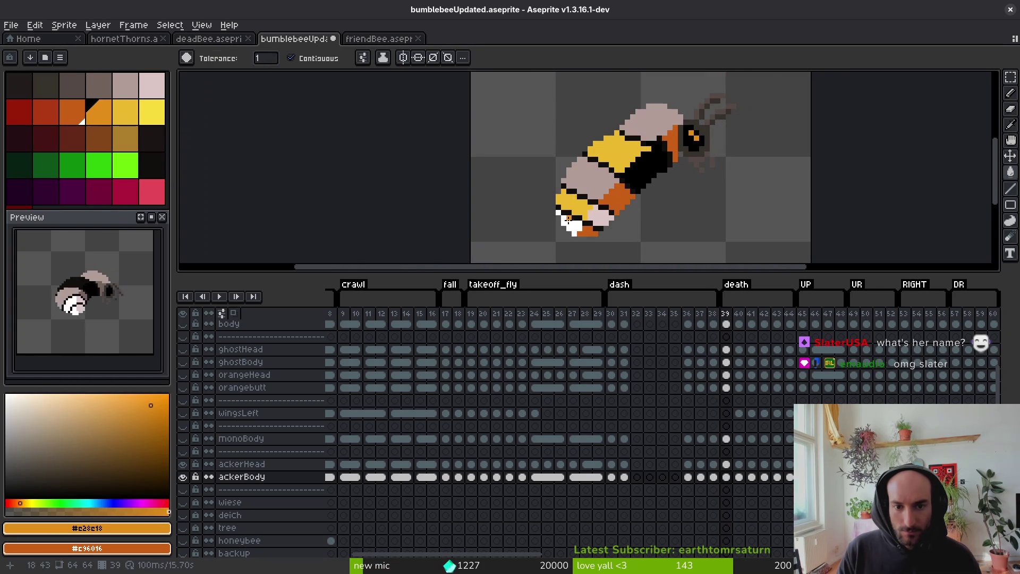
click(592, 182)
click(656, 112)
Sample colours from frame 38, pick the bright yellow, and save bumblebeeUpdated.aseprite
scroll(558, 205, up, 2)
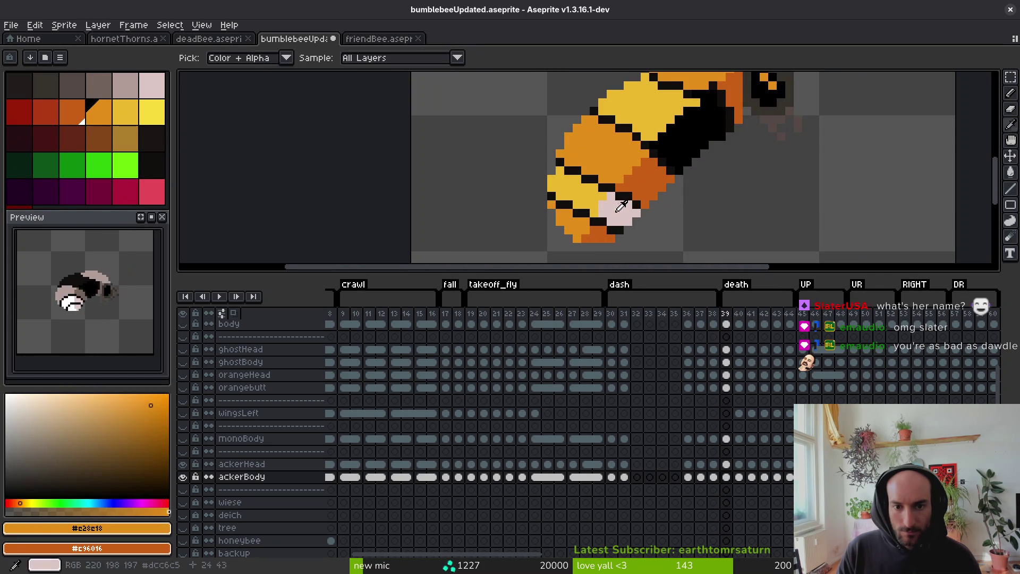
key(Left)
alt+click(607, 185)
key(Right)
scroll(671, 153, up, 2)
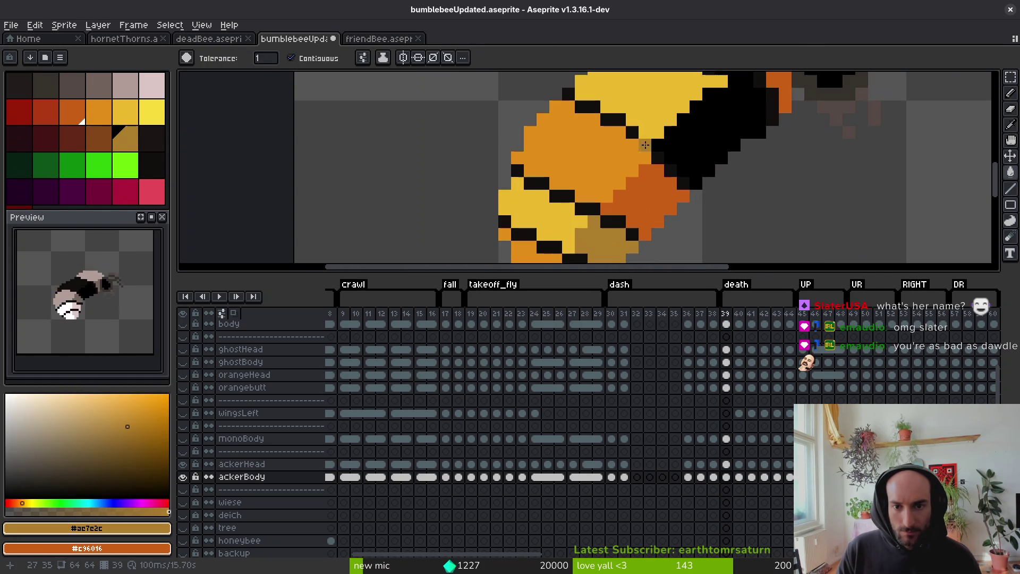
key(b)
alt+click(664, 146)
scroll(669, 139, down, 3)
scroll(674, 152, up, 2)
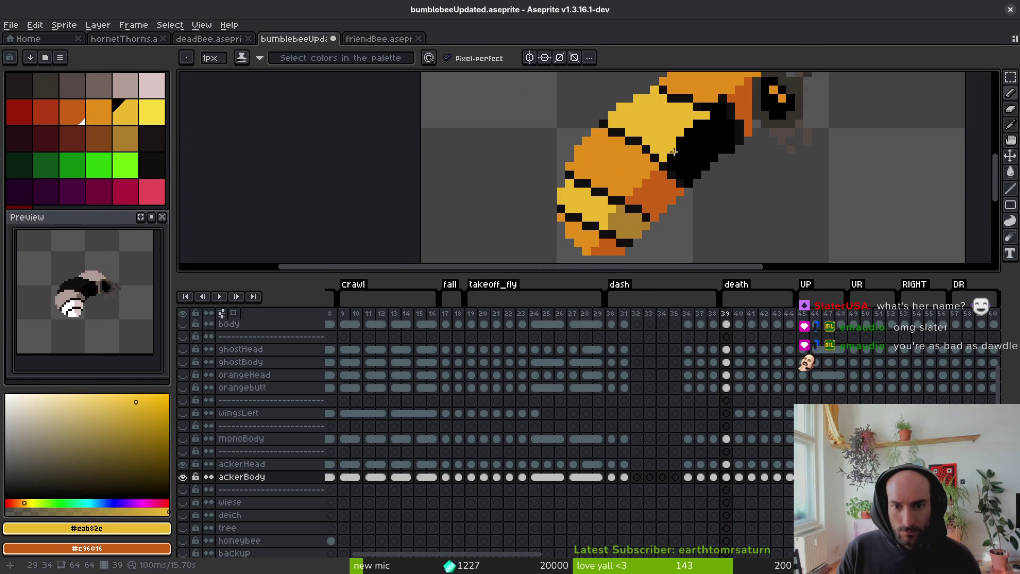
key(ctrl+s)
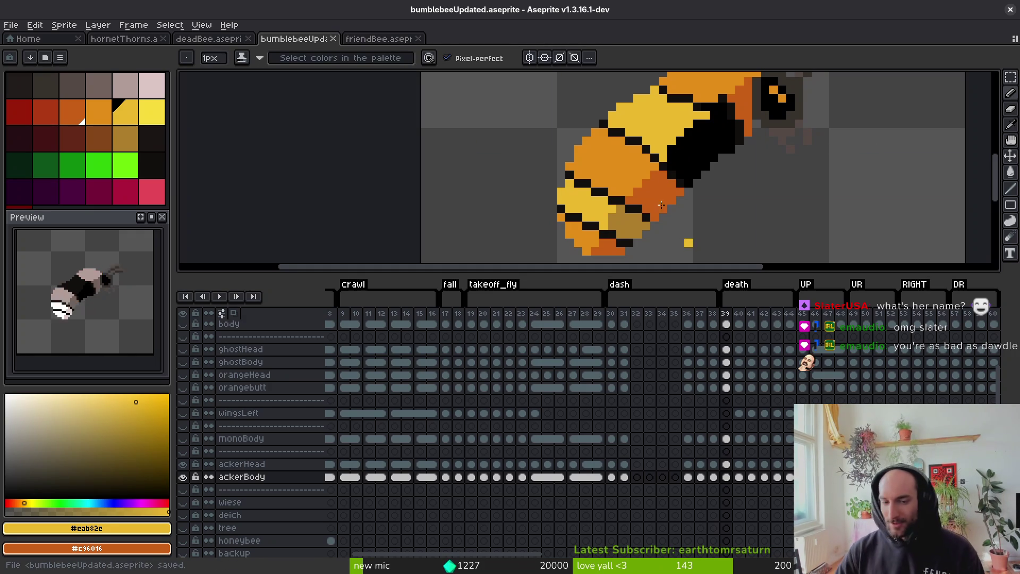
Move to death frame 40 and add three yellow pixels along the black stripe's edge
scroll(690, 168, up, 2)
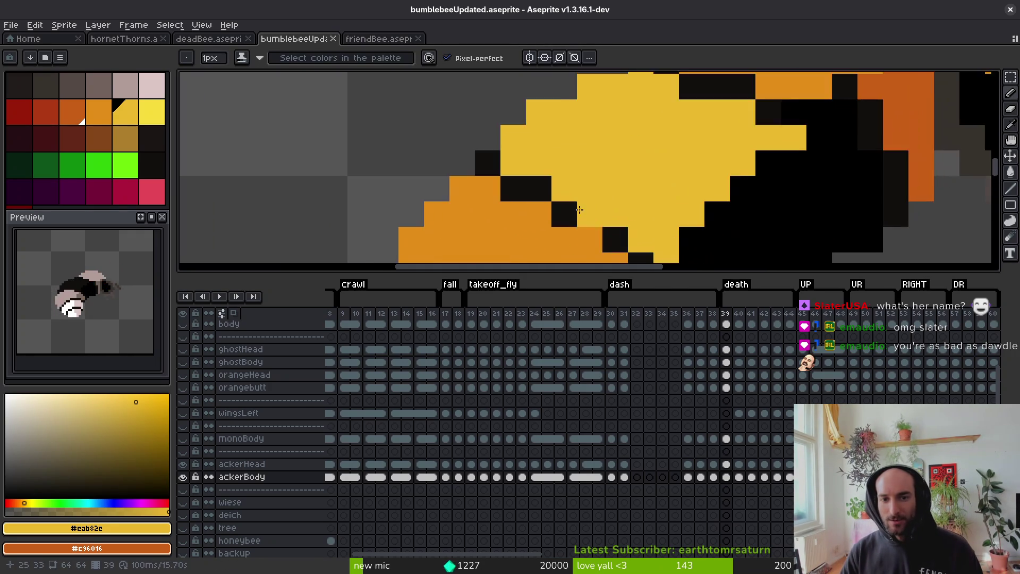
scroll(664, 207, down, 4)
drag(657, 220, 594, 180)
key(Right)
scroll(572, 168, up, 3)
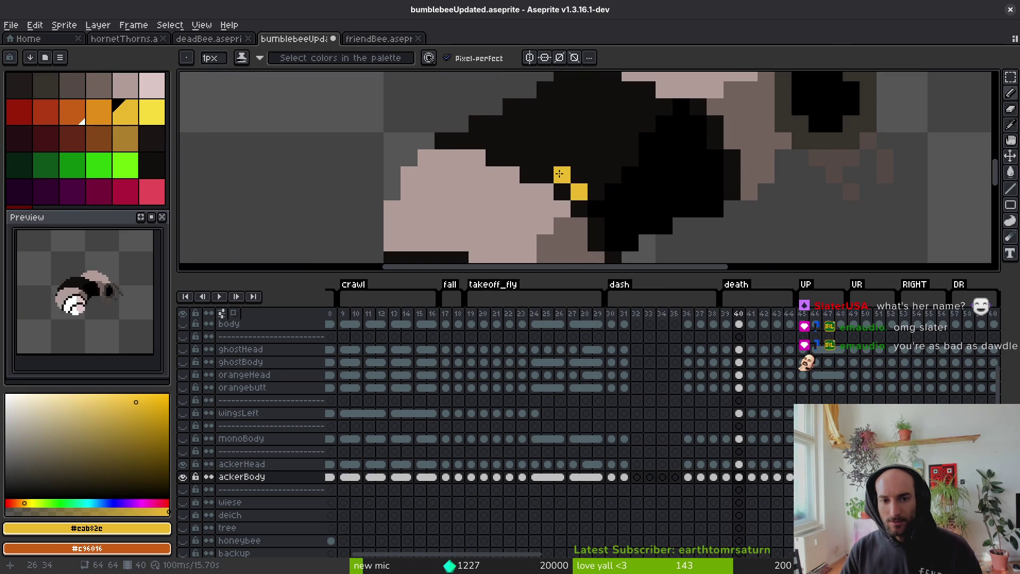
click(532, 159)
click(448, 138)
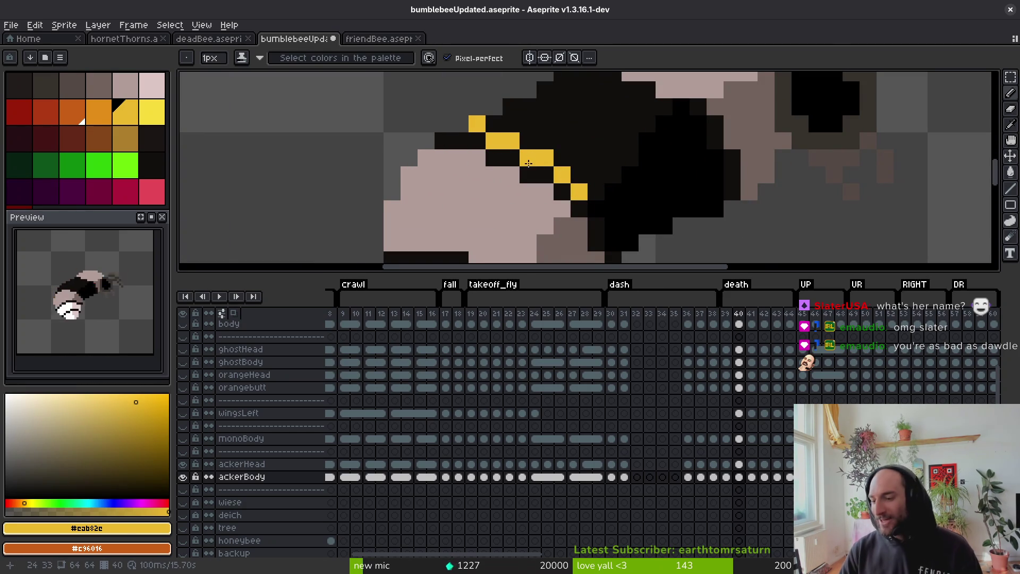
click(459, 175)
scroll(531, 195, up, 3)
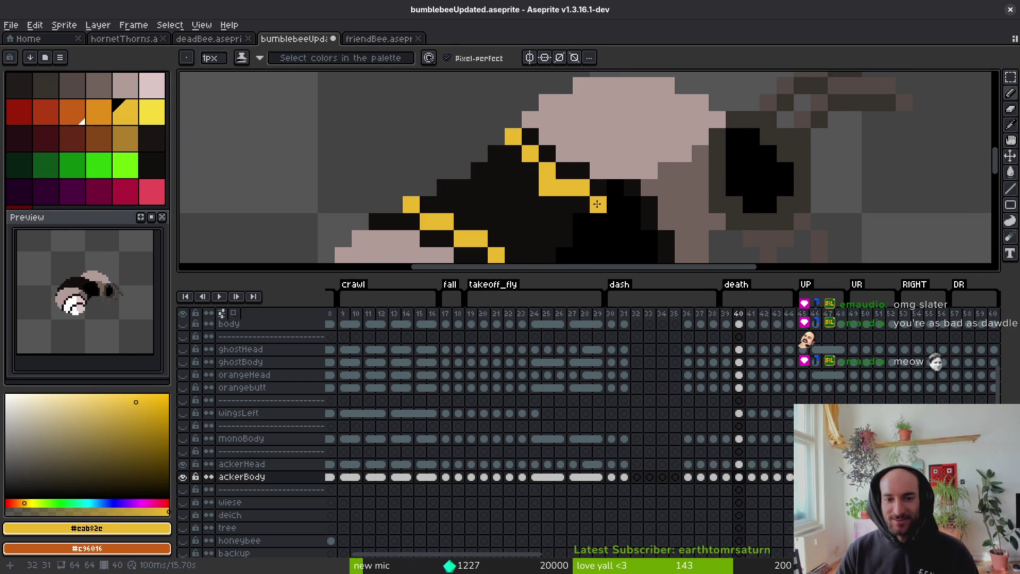
scroll(553, 212, down, 2)
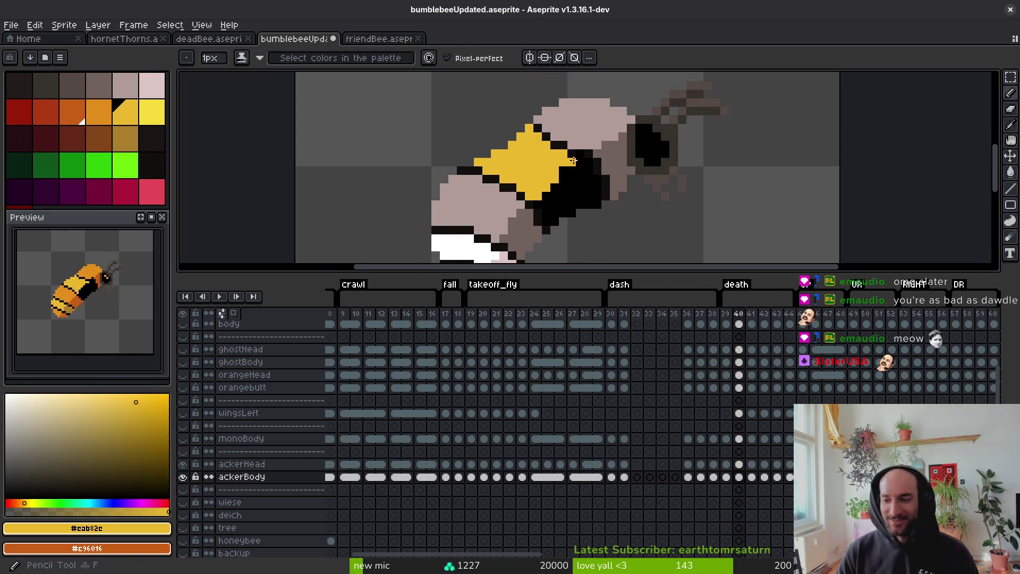
Save, then sample frame 39's dark gold and fill frame 40's pink tail patches with it
key(ctrl+s)
key(Left)
key(i)
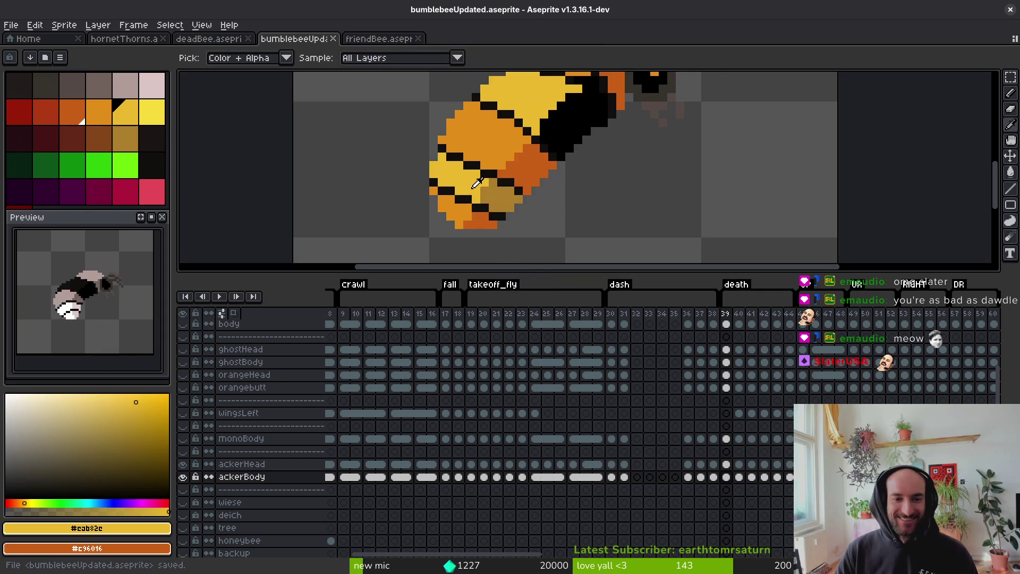
click(476, 182)
key(Right)
click(477, 182)
scroll(510, 191, down, 1)
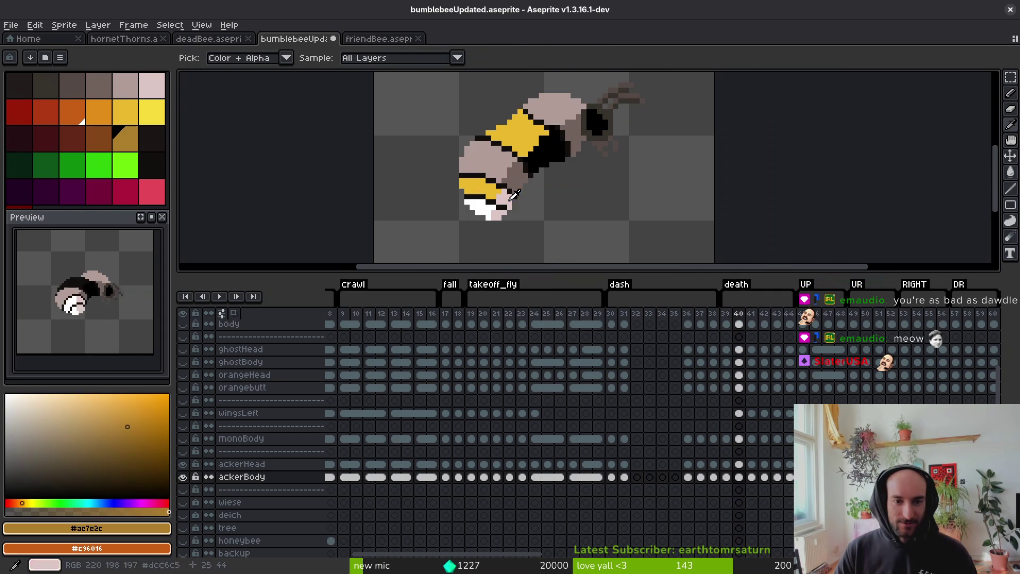
key(g)
click(510, 198)
Sample the bright orange from frame 39 and fill frame 40's pink head area with it
scroll(551, 149, up, 1)
key(i)
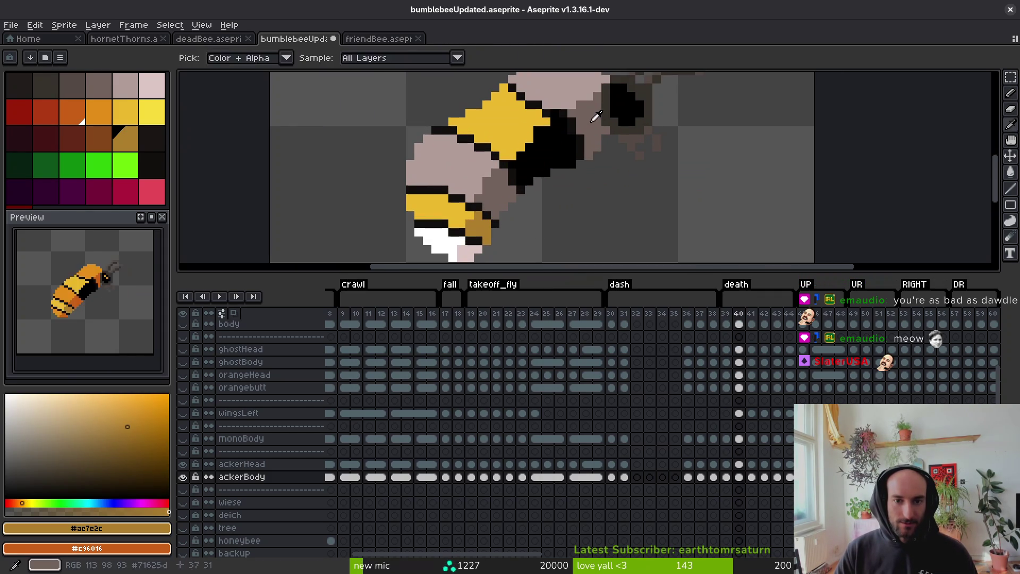
key(Left)
key(Right)
key(Left)
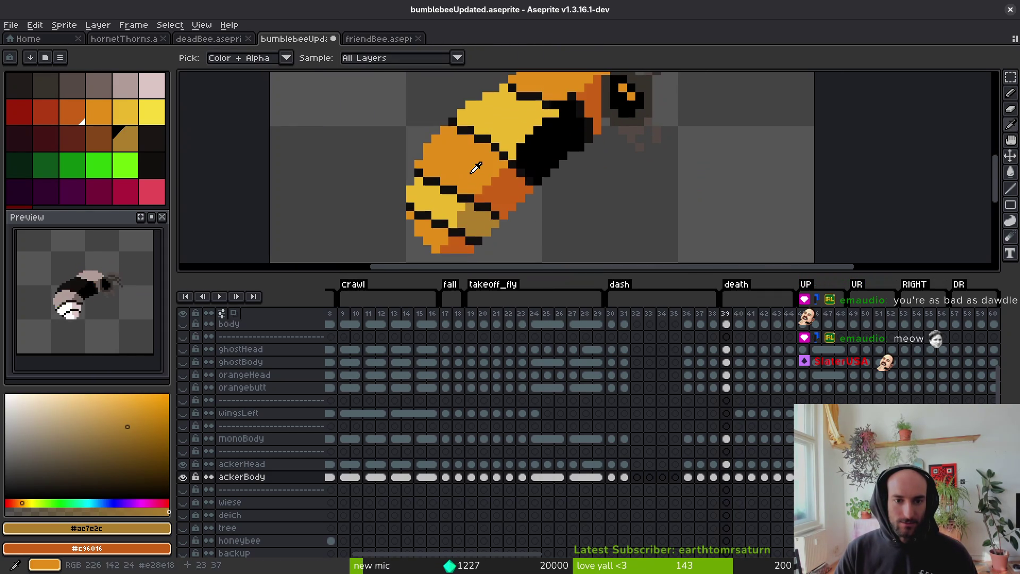
click(475, 168)
key(g)
key(Right)
click(451, 178)
Fill the remaining frame 40 head patches with orange and darker orange
key(Left)
key(i)
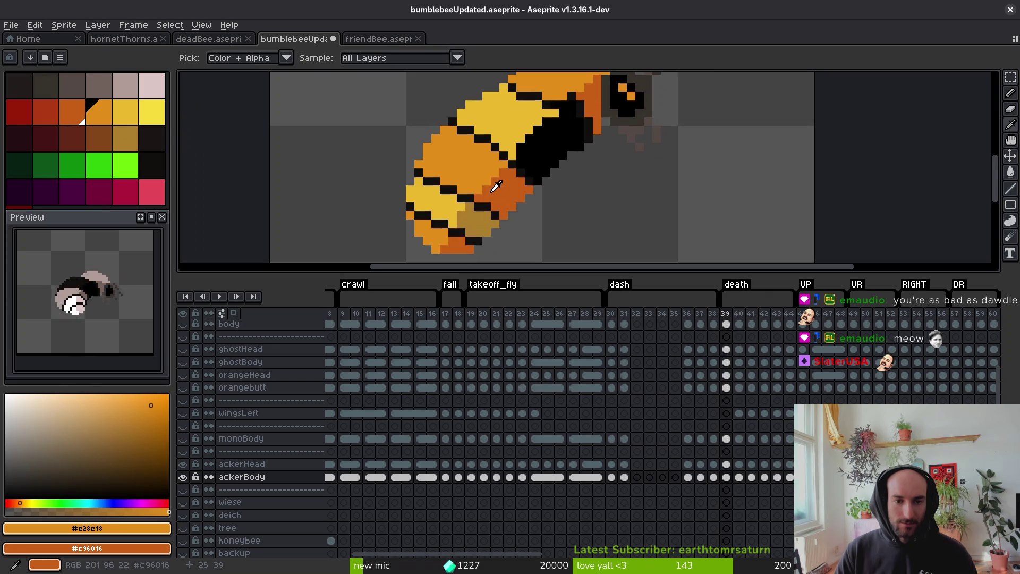
key(Right)
key(g)
click(470, 253)
right_click(491, 195)
drag(570, 99, 553, 158)
click(554, 157)
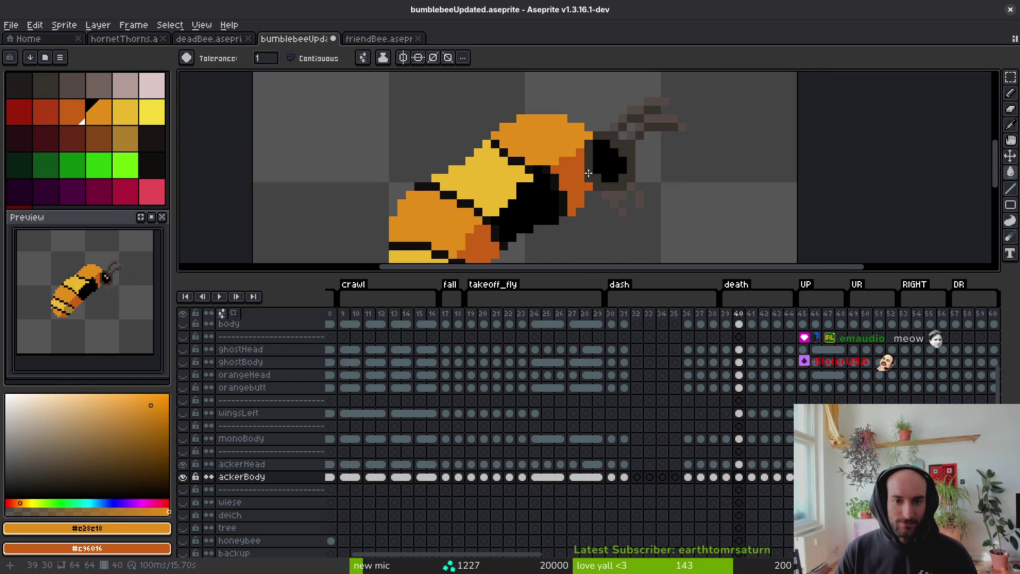
Pick the dark orange from the bee's head as the drawing colour
scroll(573, 197, down, 3)
scroll(612, 219, up, 3)
scroll(558, 196, down, 3)
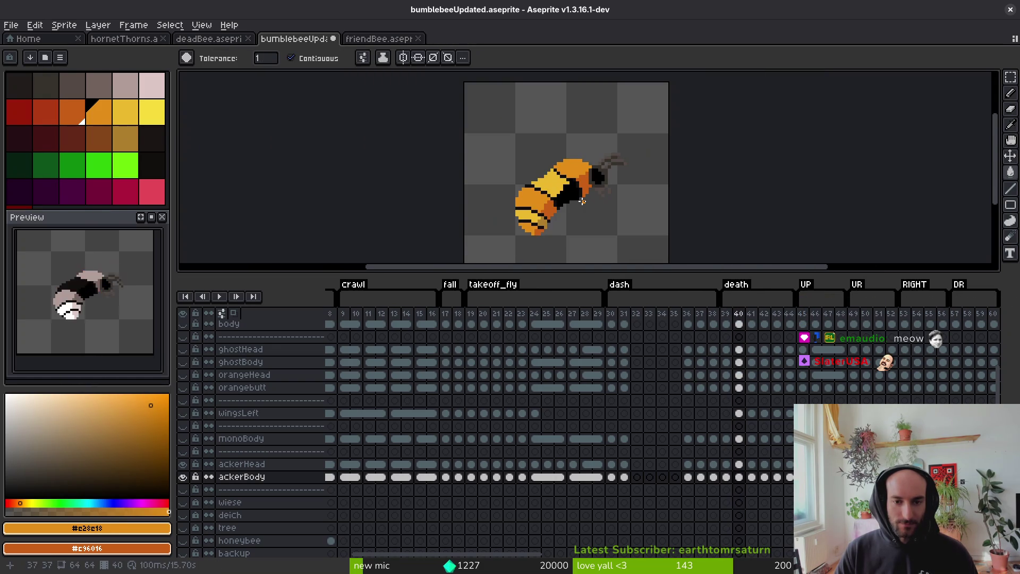
key(i)
key(Left)
key(g)
scroll(582, 190, up, 4)
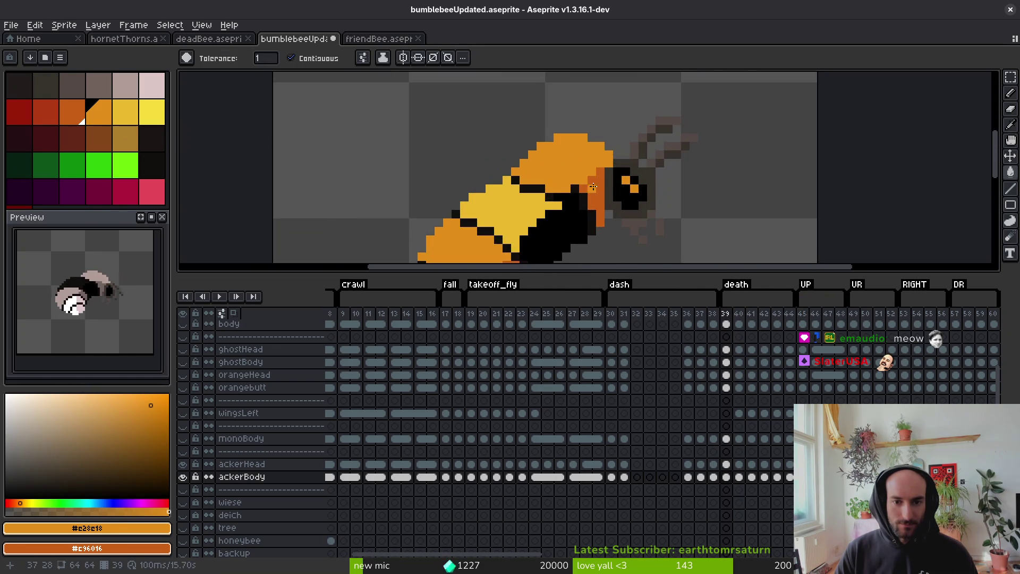
scroll(568, 192, up, 5)
alt+click(569, 193)
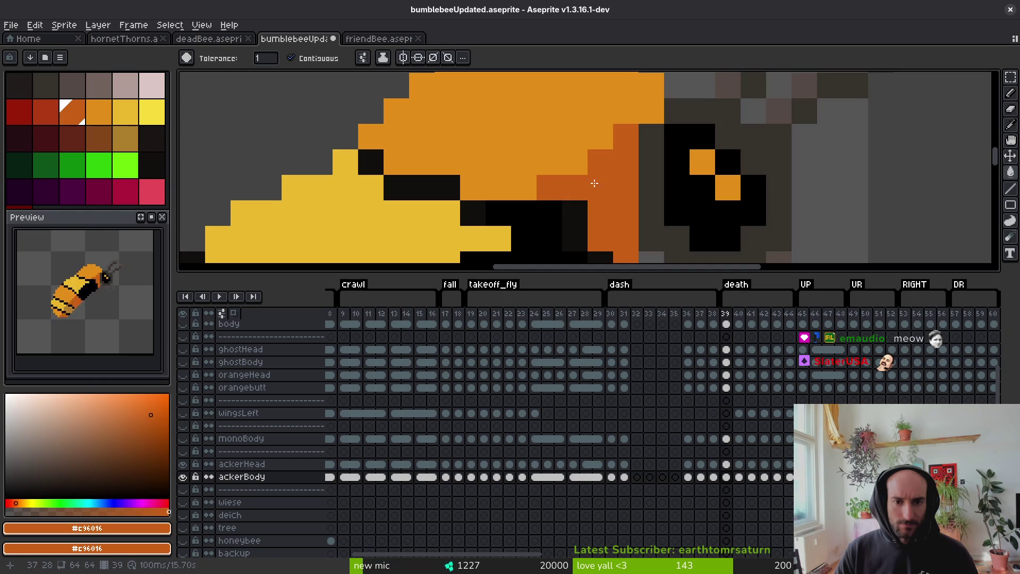
scroll(594, 182, down, 3)
scroll(577, 160, up, 2)
scroll(564, 146, down, 2)
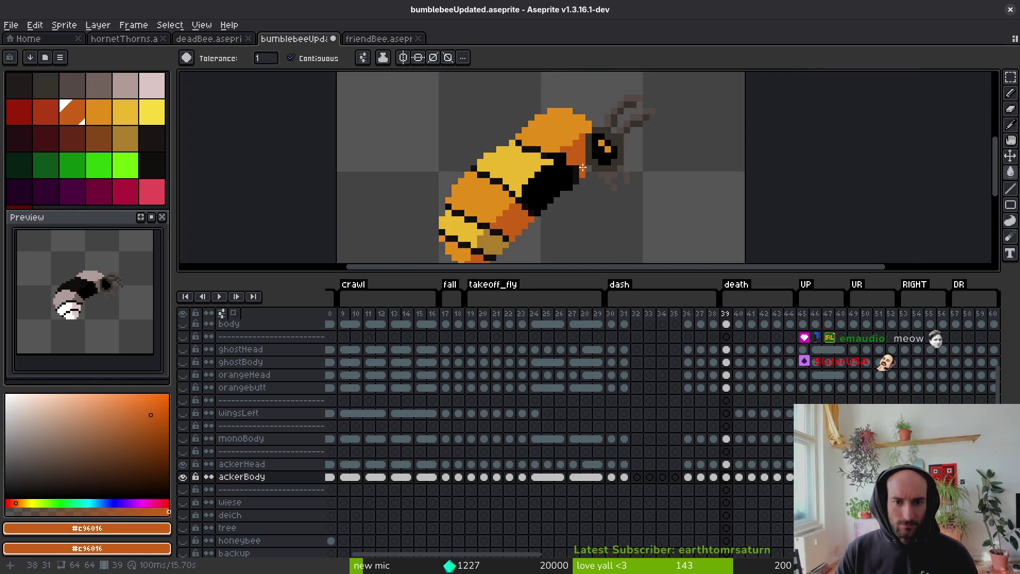
key(i)
scroll(574, 159, down, 1)
key(b)
Step through frames 38 to 40 to review the recoloured bees
key(comma)
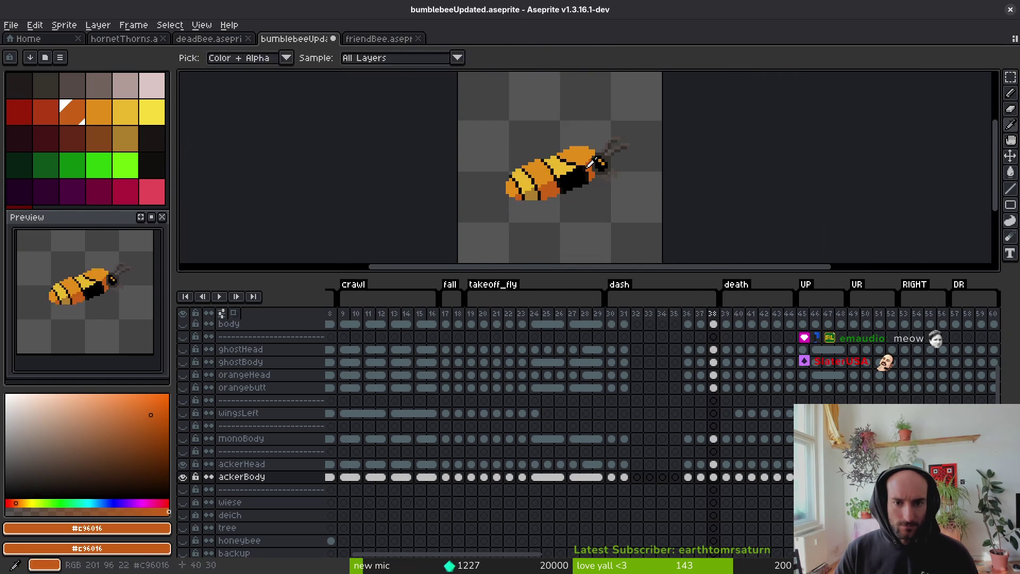
scroll(590, 178, up, 2)
scroll(579, 170, down, 2)
key(period)
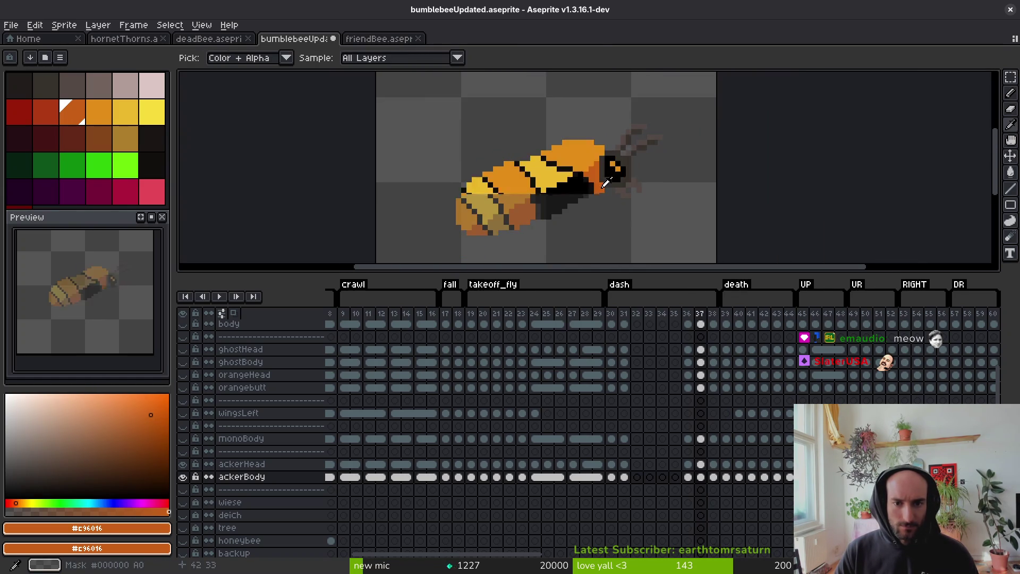
key(period)
scroll(588, 196, up, 2)
scroll(590, 180, down, 2)
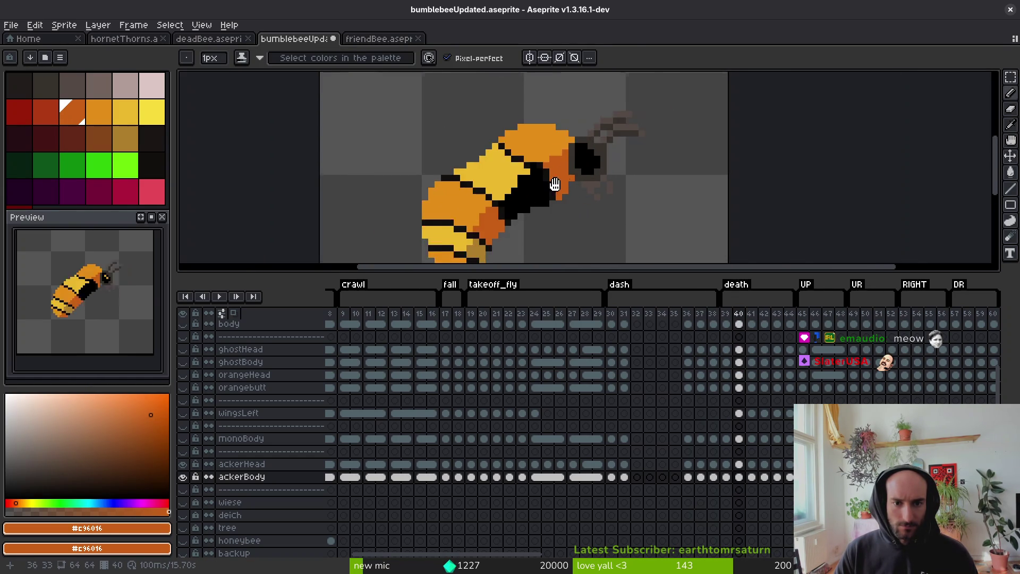
scroll(595, 154, up, 1)
On death frame 41, fill the bee's back bright orange and a strip darker orange
key(period)
key(i)
key(comma)
click(595, 135)
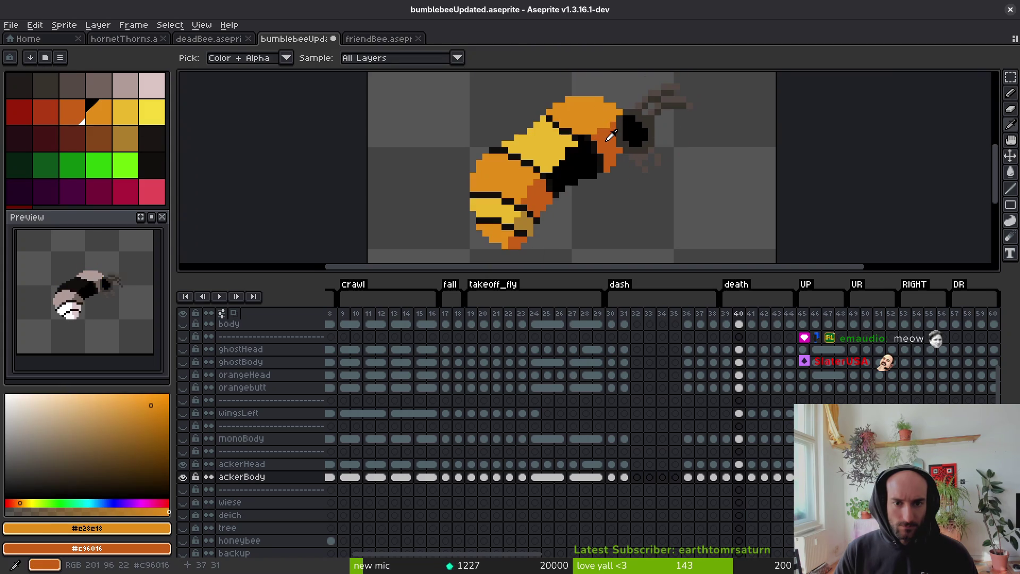
key(period)
key(g)
click(584, 115)
right_click(608, 143)
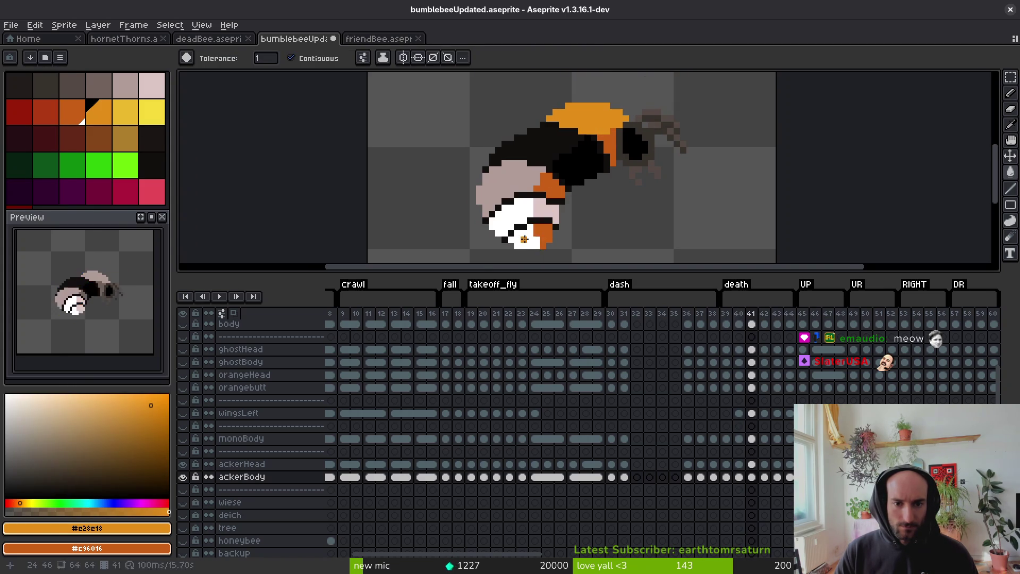
Fill frame 41's white and pink head areas orange, then the head band with yellow sampled from frame 40
click(524, 239)
click(514, 183)
key(i)
key(comma)
click(513, 210)
key(period)
key(g)
click(510, 218)
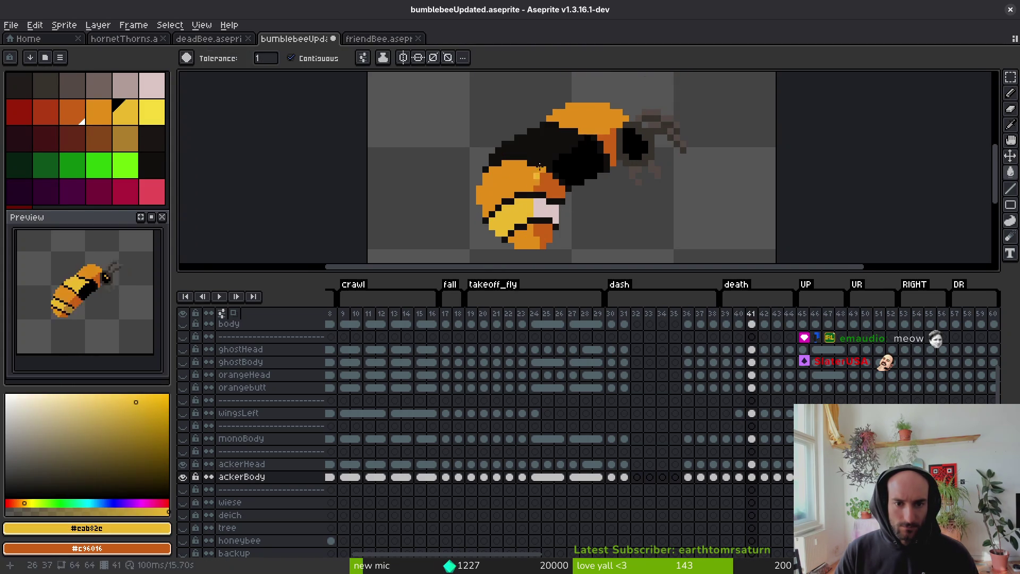
Pencil yellow pixels along the body and the stripe edges, including a horizontal run
key(comma)
key(period)
key(b)
scroll(538, 168, up, 3)
click(562, 196)
drag(537, 171, 485, 168)
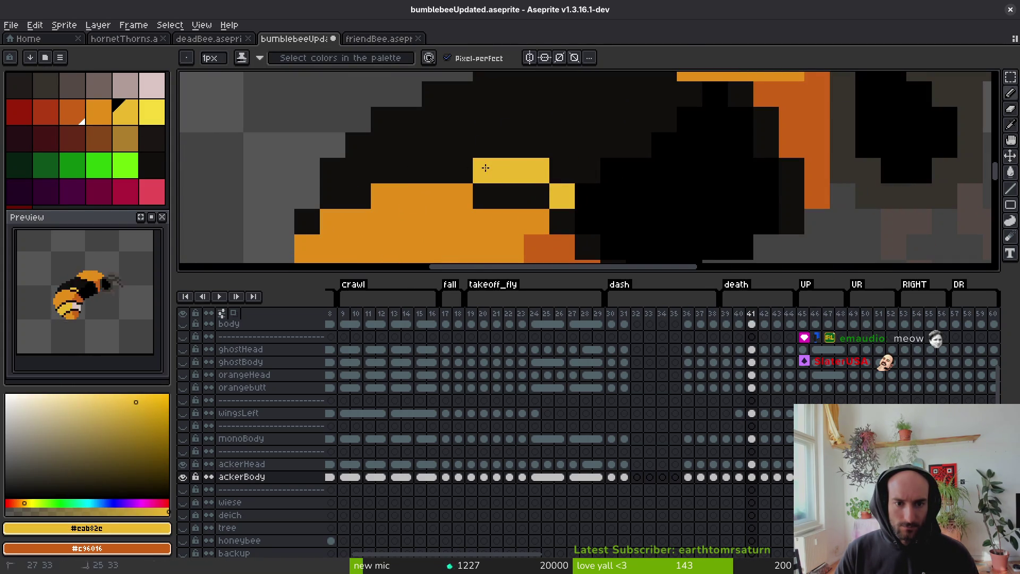
click(332, 170)
click(358, 170)
drag(358, 145, 486, 145)
click(619, 126)
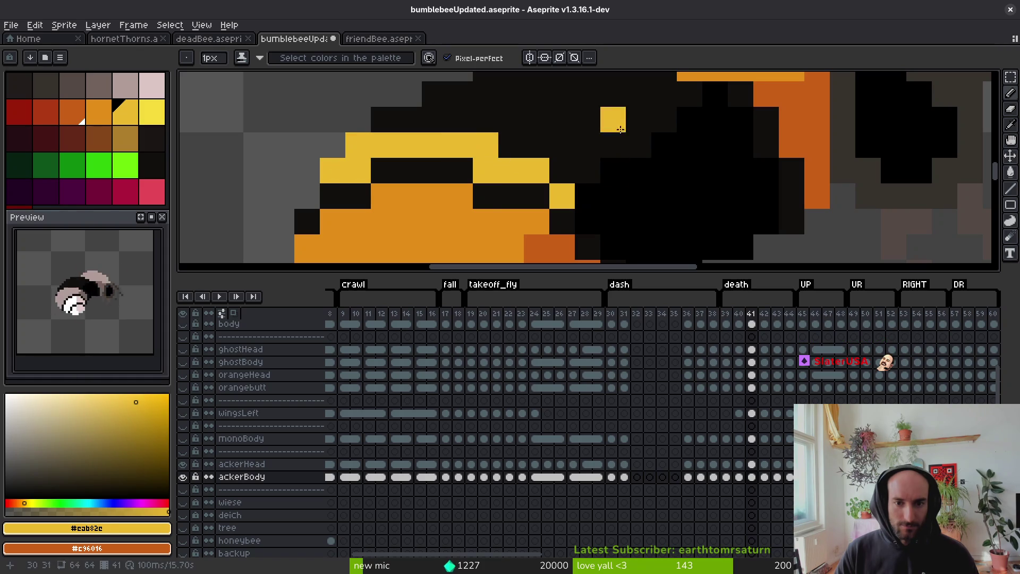
Extend the diagonal yellow stripe across the bee's head pixel by pixel
scroll(620, 129, up, 4)
click(539, 202)
click(488, 177)
drag(513, 203, 539, 202)
click(564, 228)
shift+click(619, 233)
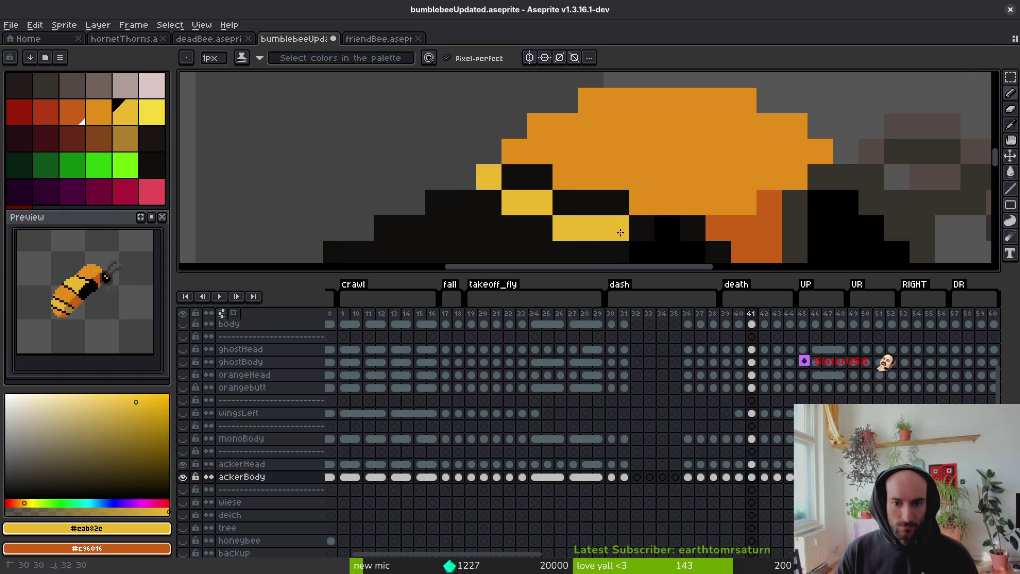
scroll(620, 233, down, 2)
Bucket-fill a body region yellow, sample the tan colour, and save bumblebeeUpdated.aseprite
key(g)
click(455, 186)
scroll(433, 194, down, 2)
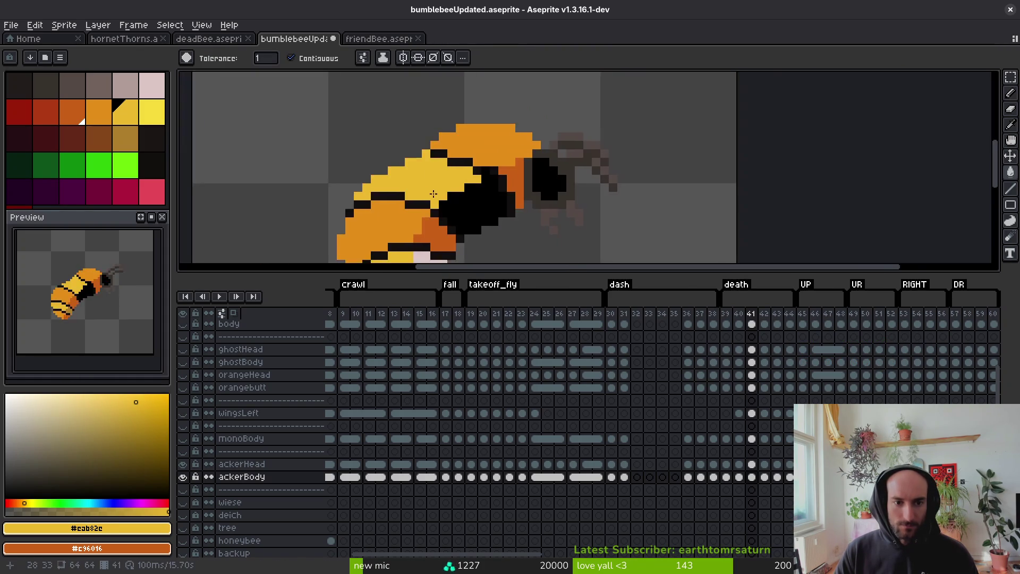
scroll(434, 194, up, 2)
scroll(444, 167, down, 2)
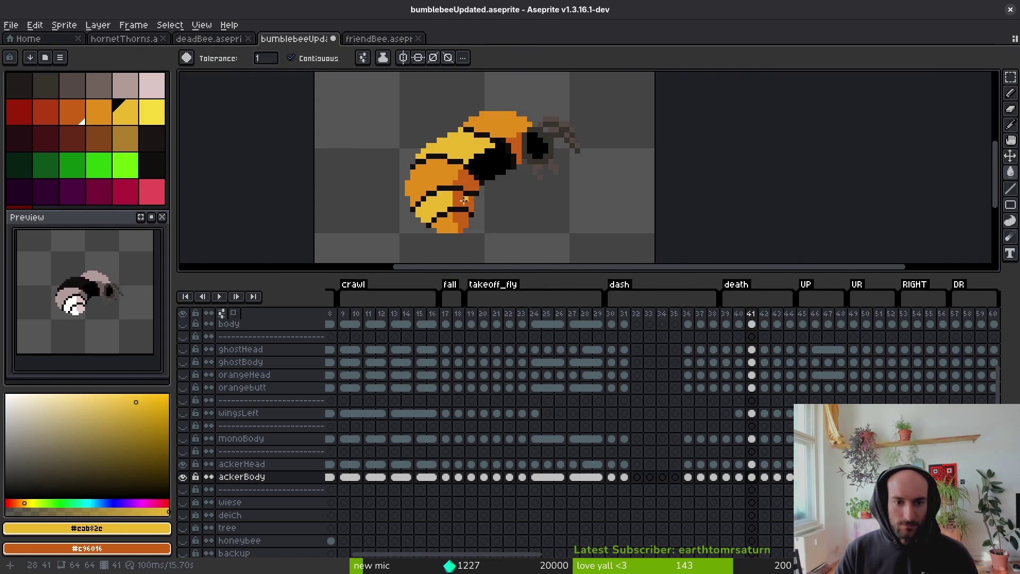
alt+click(478, 201)
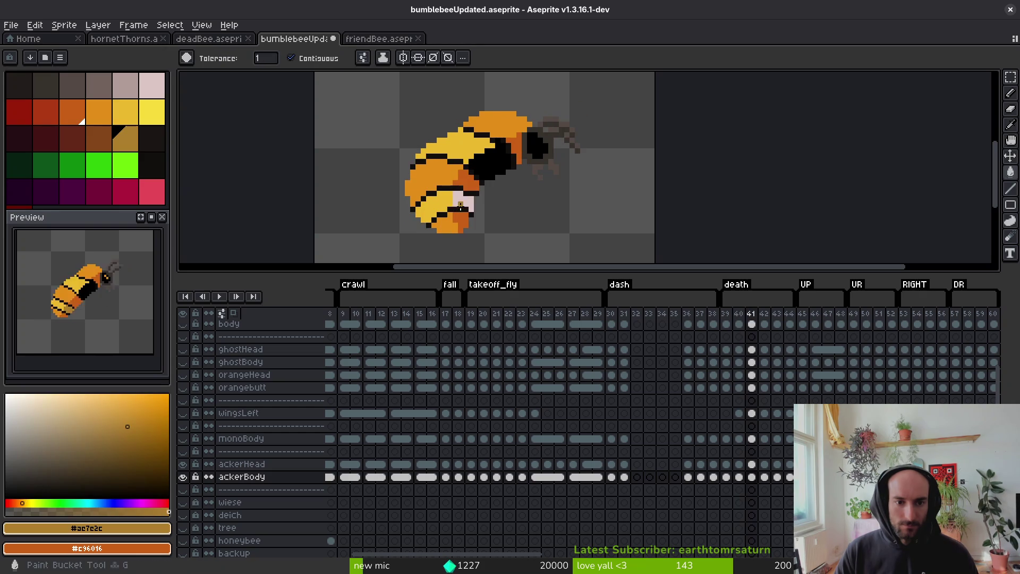
scroll(487, 198, down, 2)
key(ctrl+s)
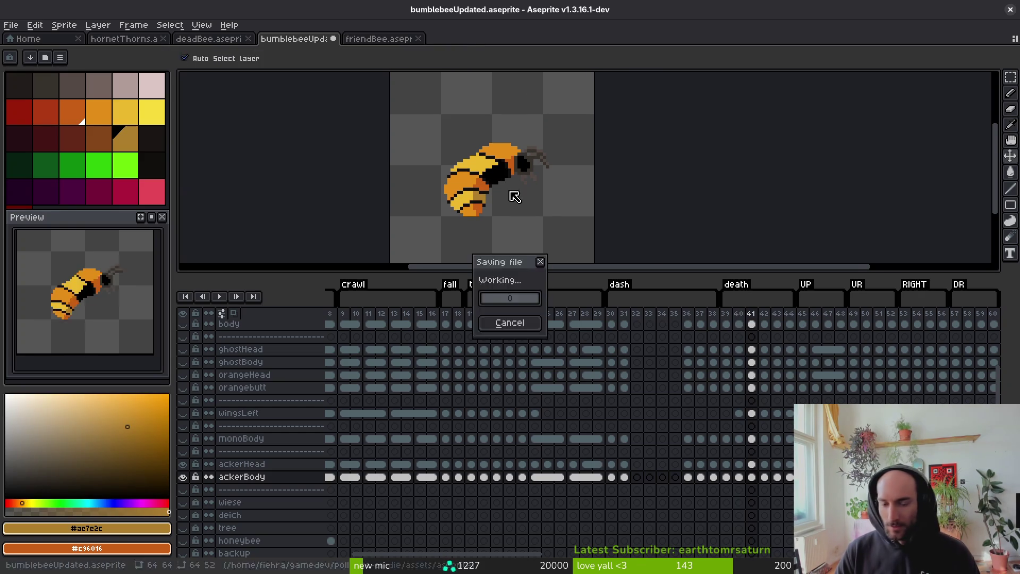
key(period)
Sample the yellow from the finished frame and fill an area of frame 42's face with it
scroll(499, 177, up, 2)
scroll(500, 177, up, 1)
click(500, 177)
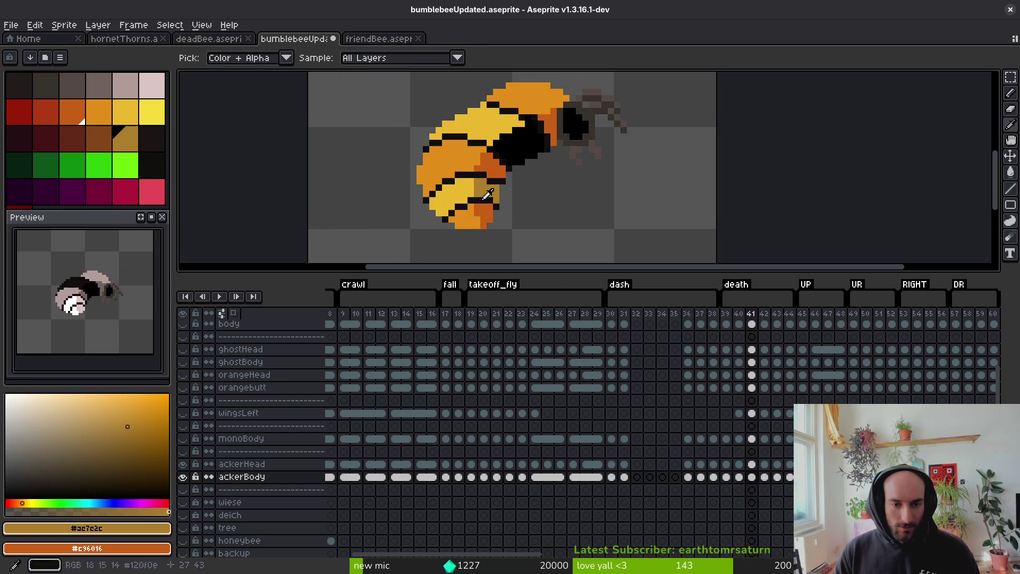
alt+click(464, 187)
Pencil a yellow stripe along the head with extra stripe pixels, undoing one misplaced pixel
scroll(489, 190, up, 2)
key(b)
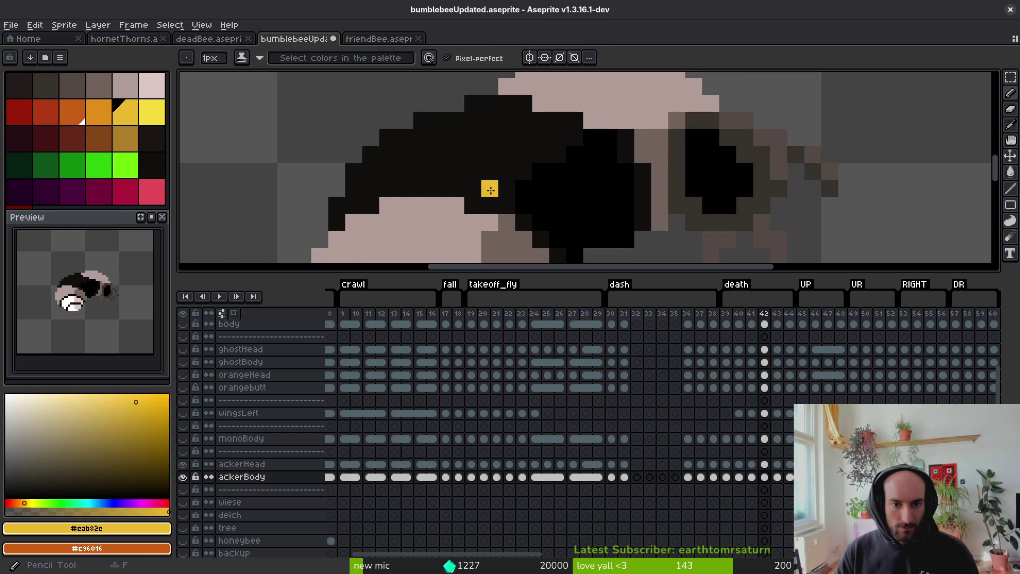
drag(468, 175, 388, 174)
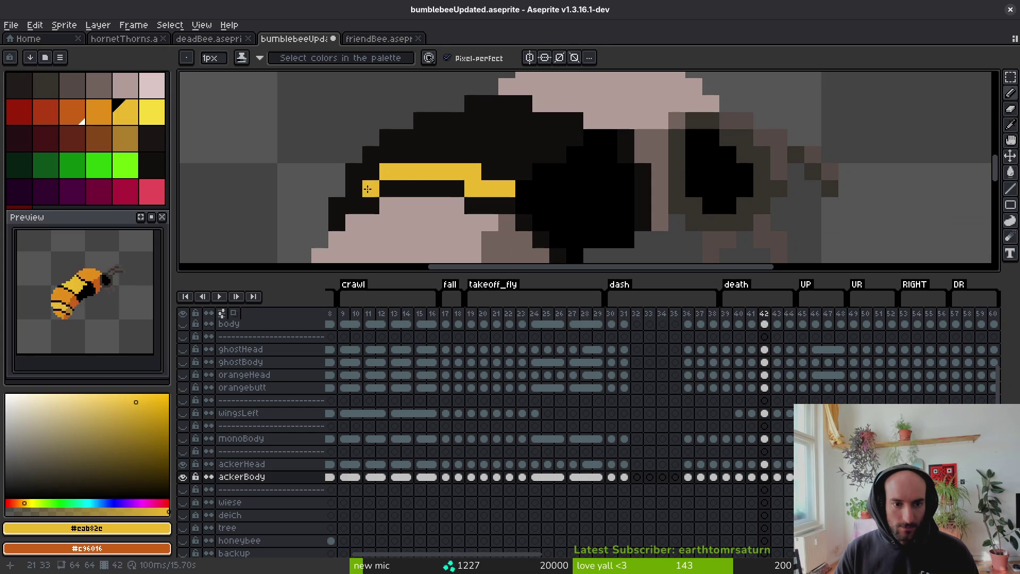
click(524, 123)
click(567, 133)
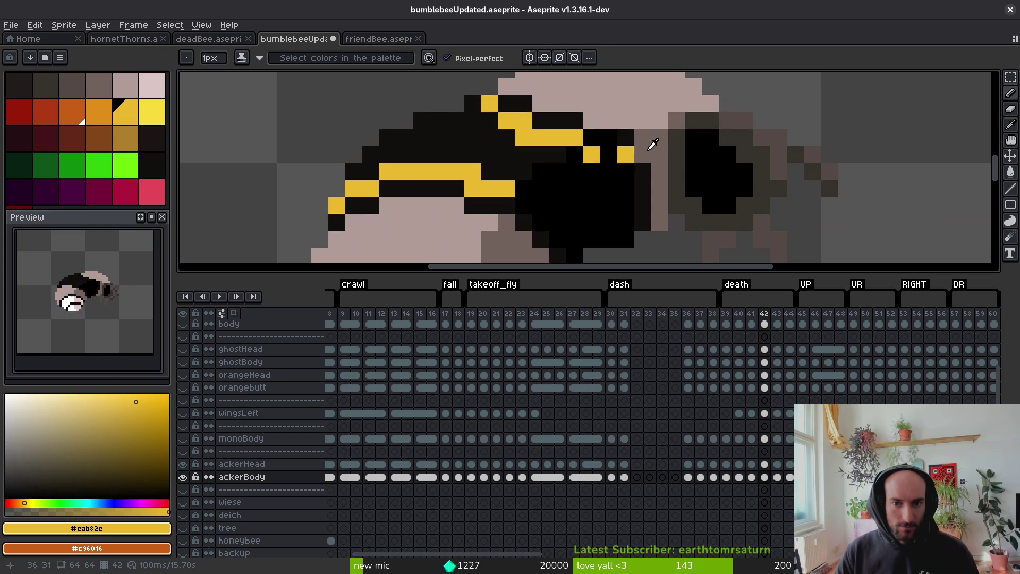
key(ctrl+z)
click(575, 154)
click(505, 167)
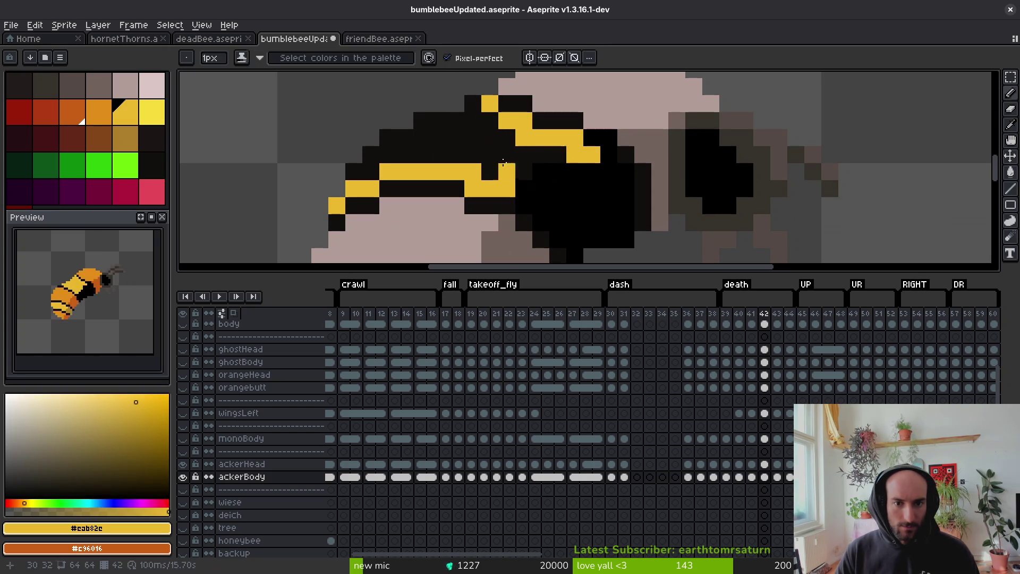
scroll(504, 162, down, 5)
Bucket-fill the pink body area orange and a small patch dark orange
key(g)
alt+click(494, 169)
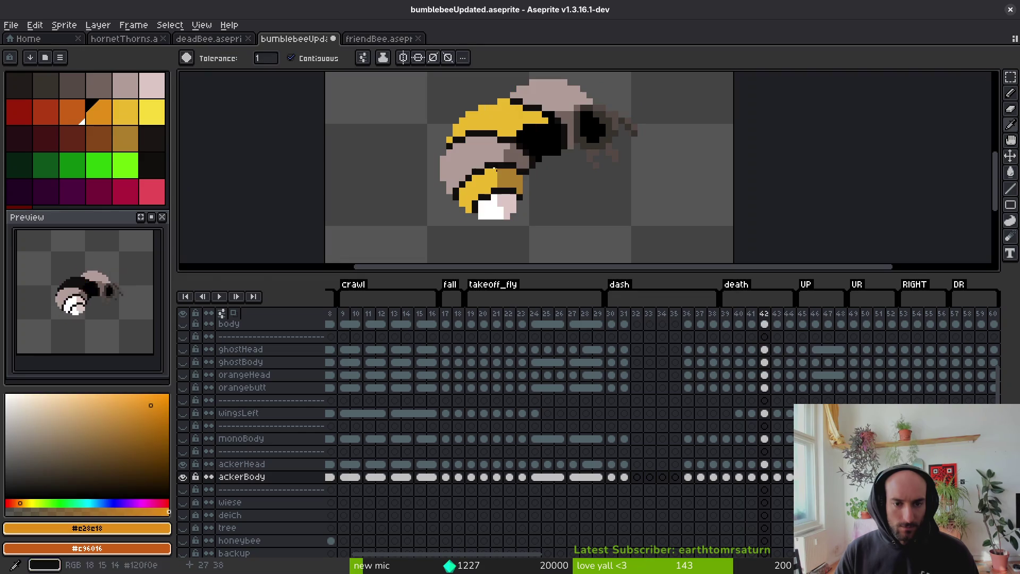
click(476, 159)
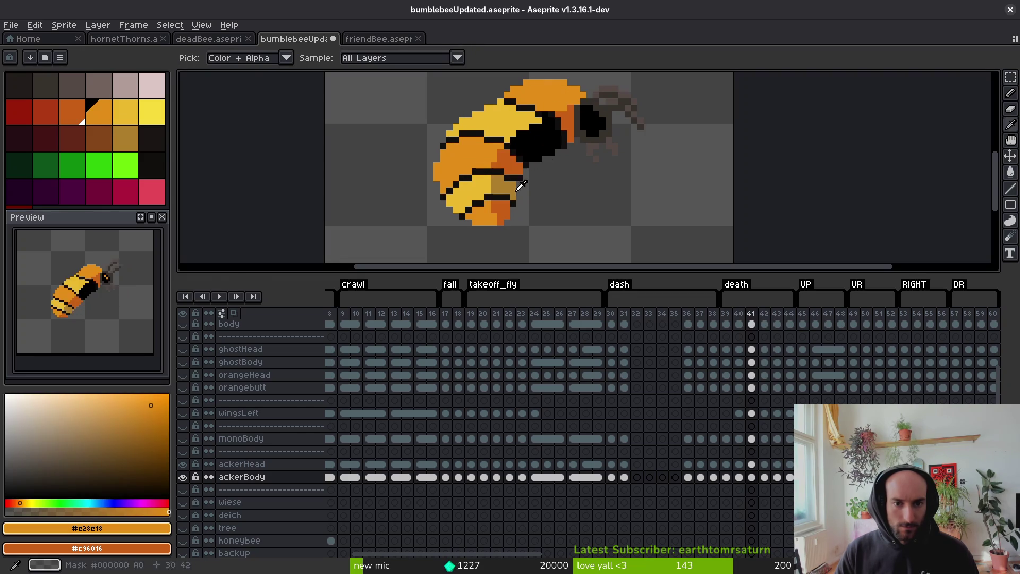
alt+click(516, 158)
click(515, 158)
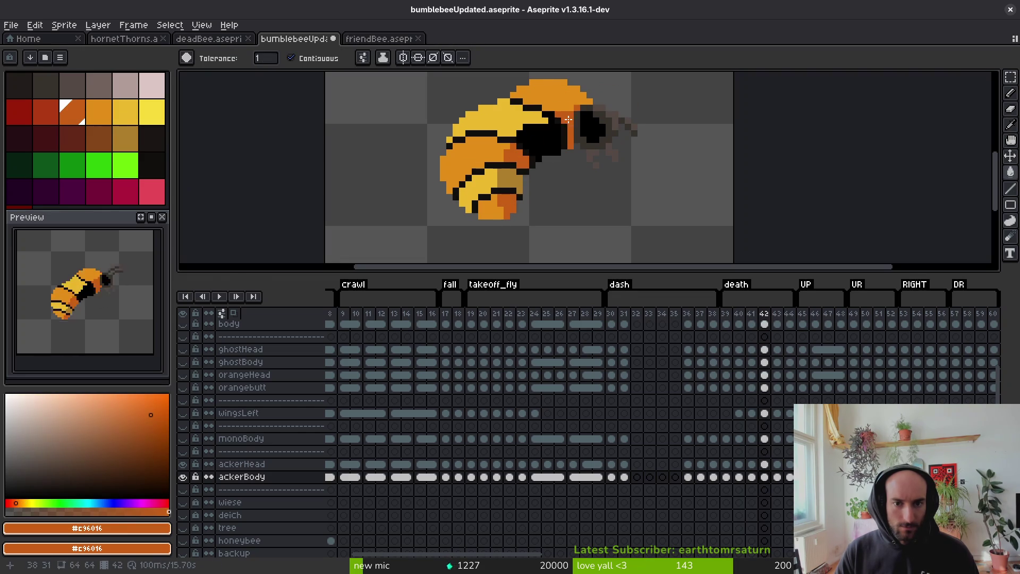
Flip between frames 41 and 42 to compare the recolouring
key(Left)
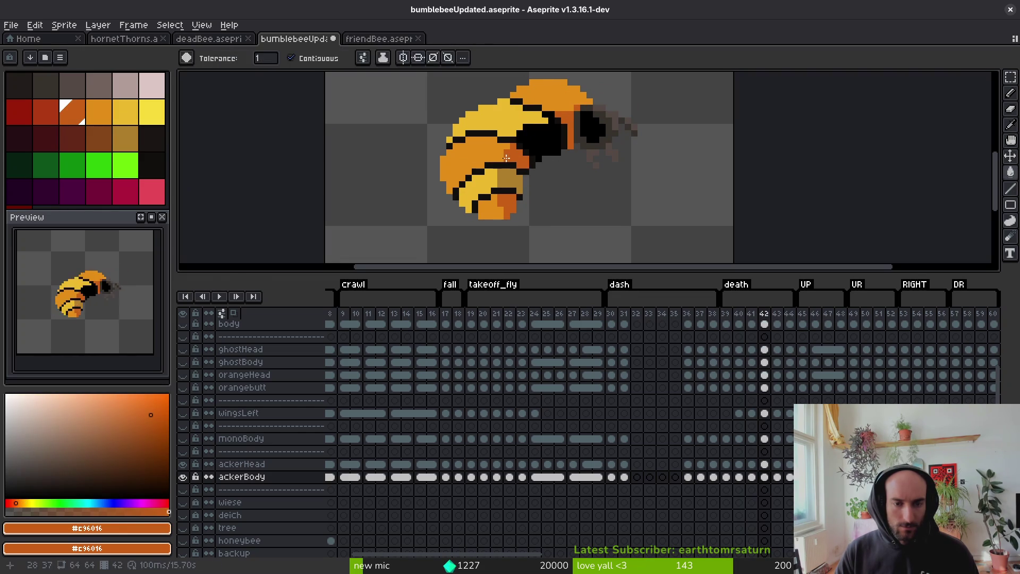
key(Right)
key(Left)
key(Right)
key(Right)
key(Left)
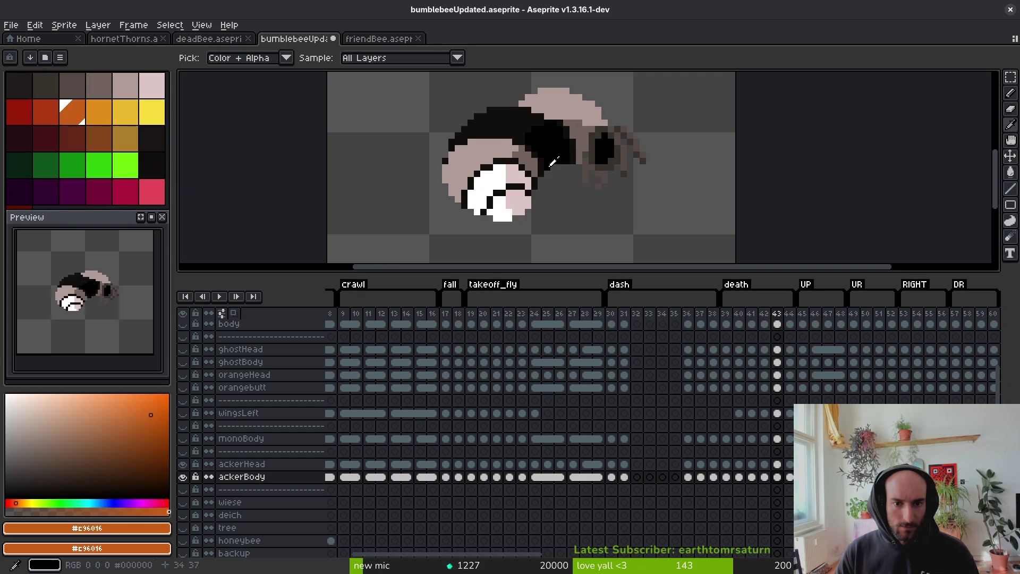
On frame 43, fill the pale head area orange and two pale areas with yellow-orange from frame 42
key(Right)
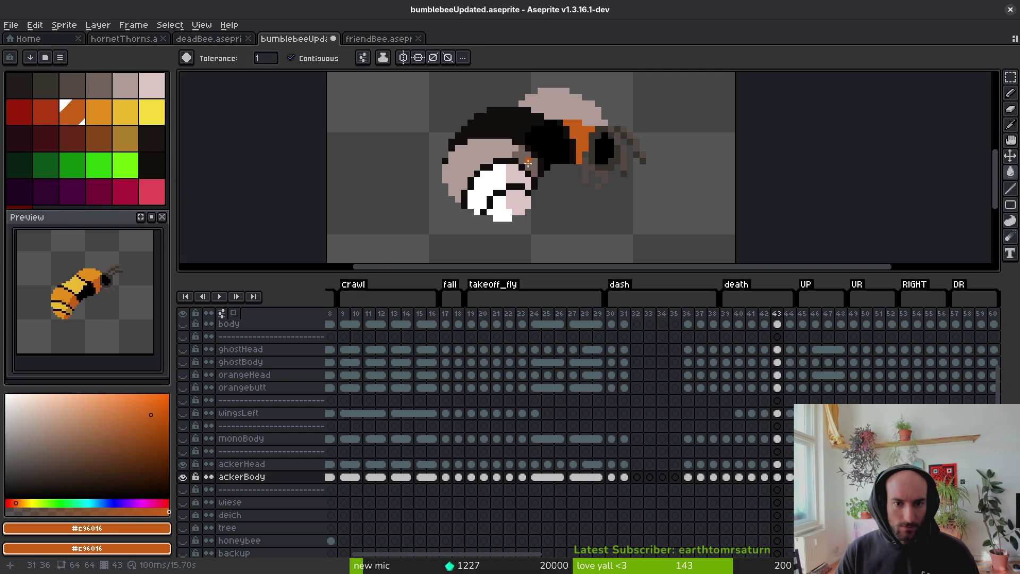
click(521, 199)
key(Left)
alt+click(542, 186)
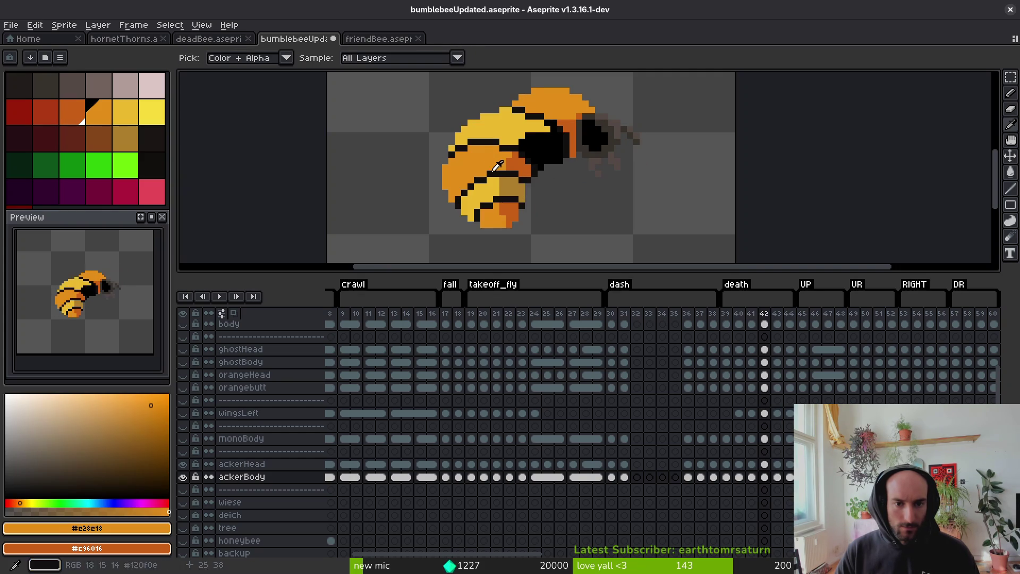
key(Right)
click(499, 210)
click(462, 170)
Sample frame 42's stripe yellow and pencil an L-shaped yellow stripe across the head
scroll(557, 101, up, 3)
scroll(557, 106, down, 2)
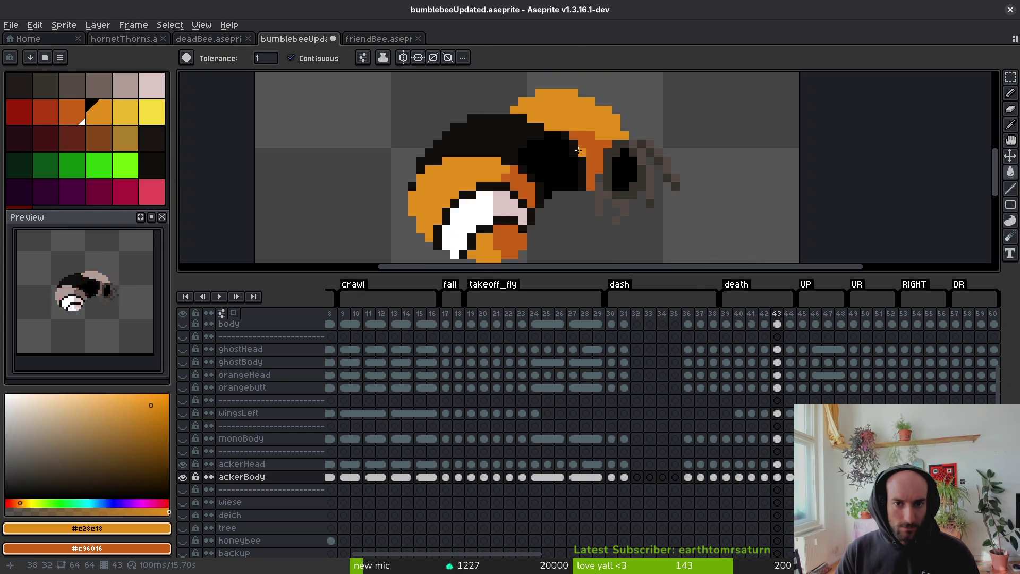
key(Left)
alt+click(519, 140)
scroll(521, 137, up, 2)
key(Right)
mouse_move(501, 161)
mouse_down()
mouse_move(475, 161)
mouse_move(449, 137)
mouse_move(292, 139)
mouse_move(248, 162)
mouse_up()
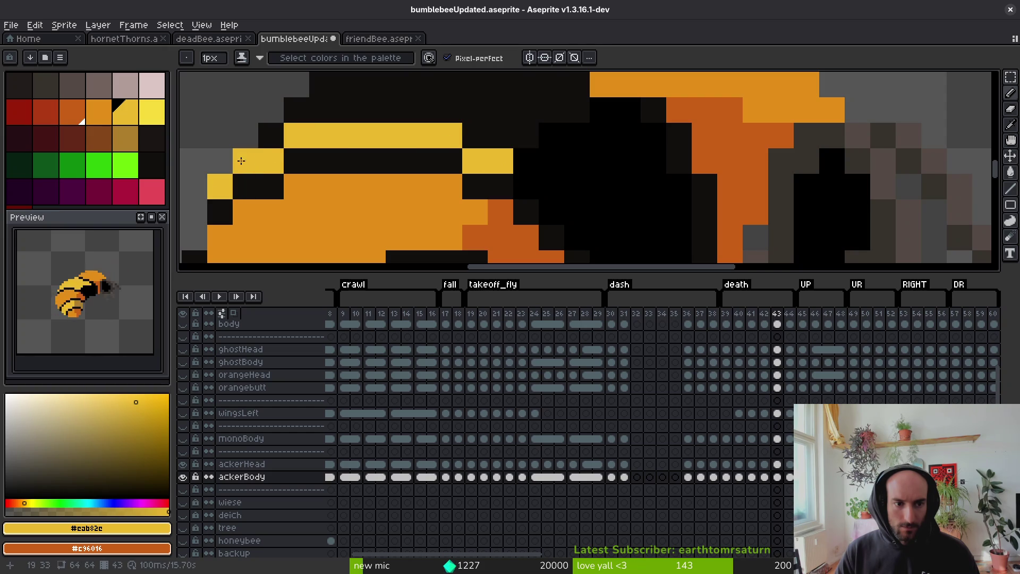
drag(540, 149, 514, 195)
mouse_move(552, 130)
mouse_down()
mouse_move(547, 156)
mouse_move(499, 133)
mouse_up()
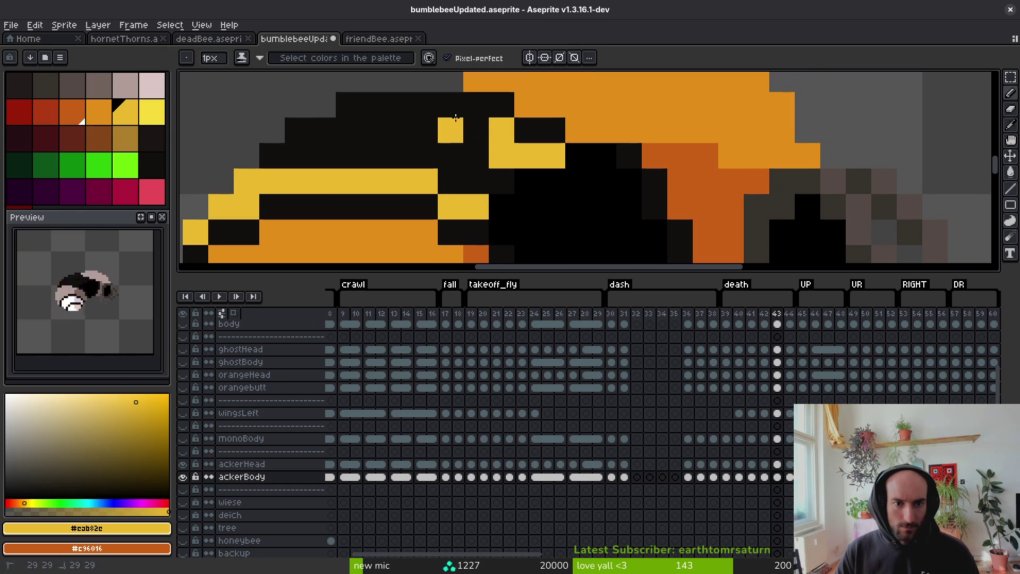
Bucket-fill a black head area and the white body area yellow, then sample tan and check earlier frames
key(g)
click(417, 143)
scroll(521, 175, down, 4)
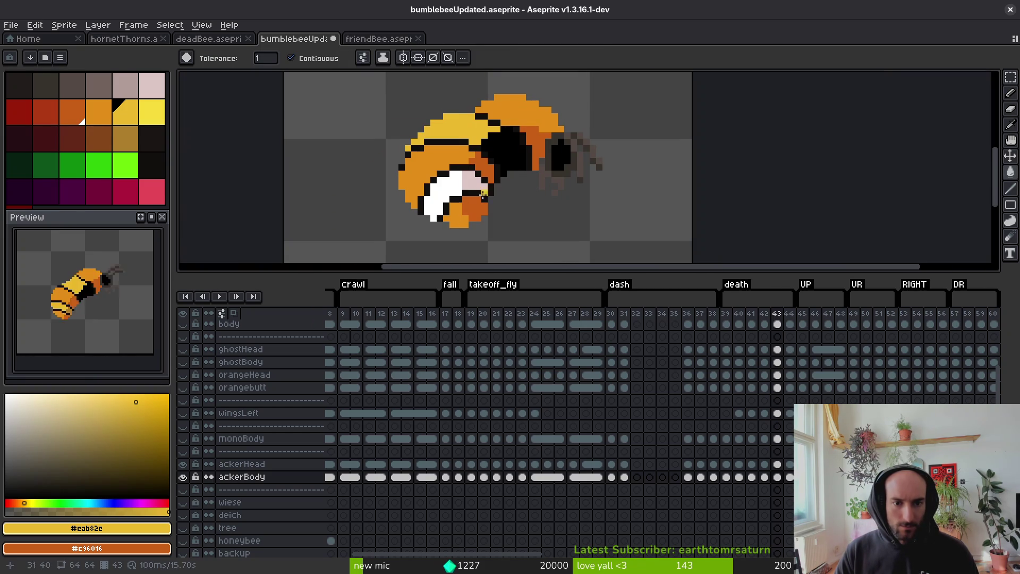
click(459, 181)
alt+click(476, 199)
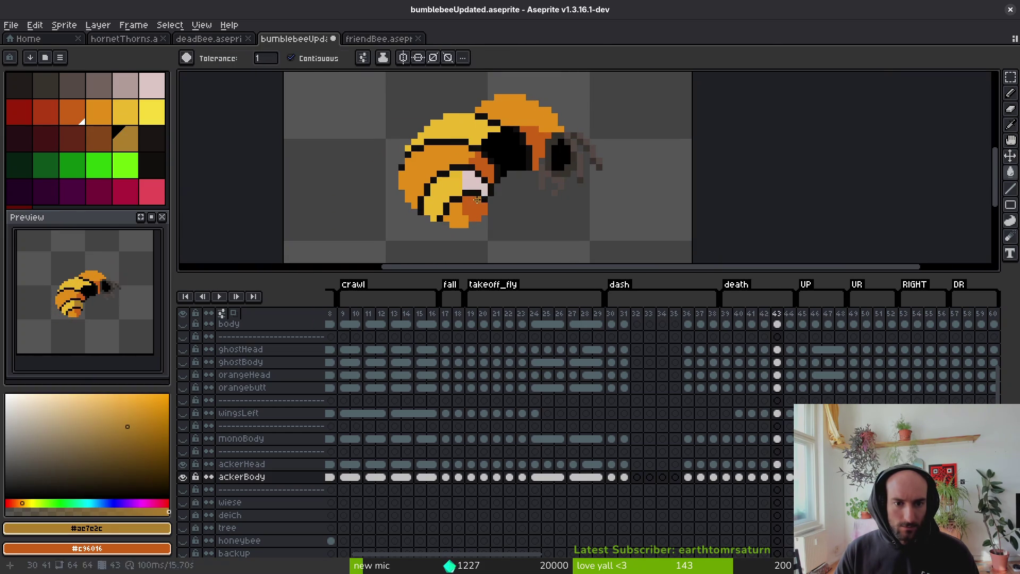
key(comma)
key(comma)
scroll(510, 196, up, 2)
key(alt)
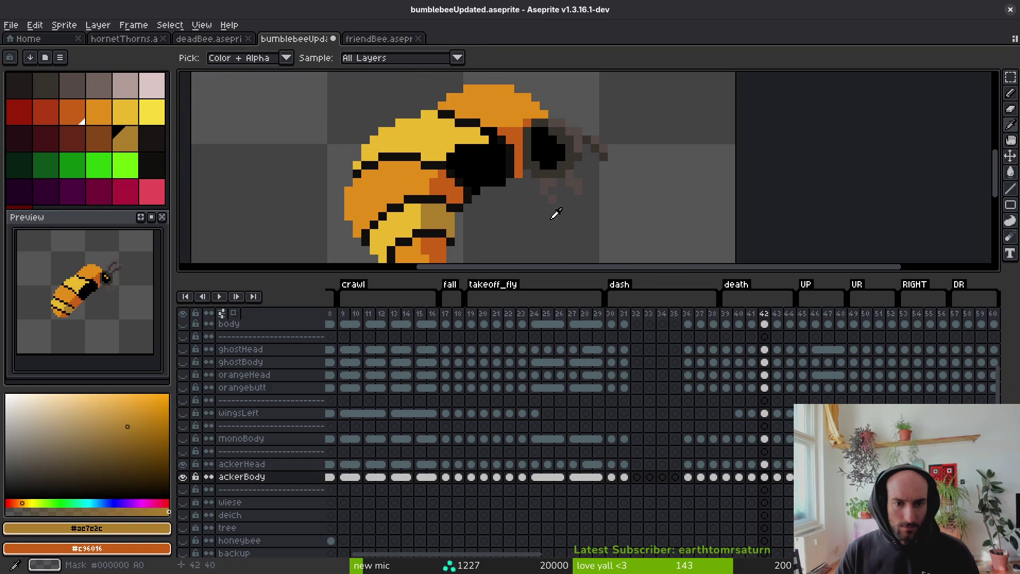
key(period)
key(period)
key(period)
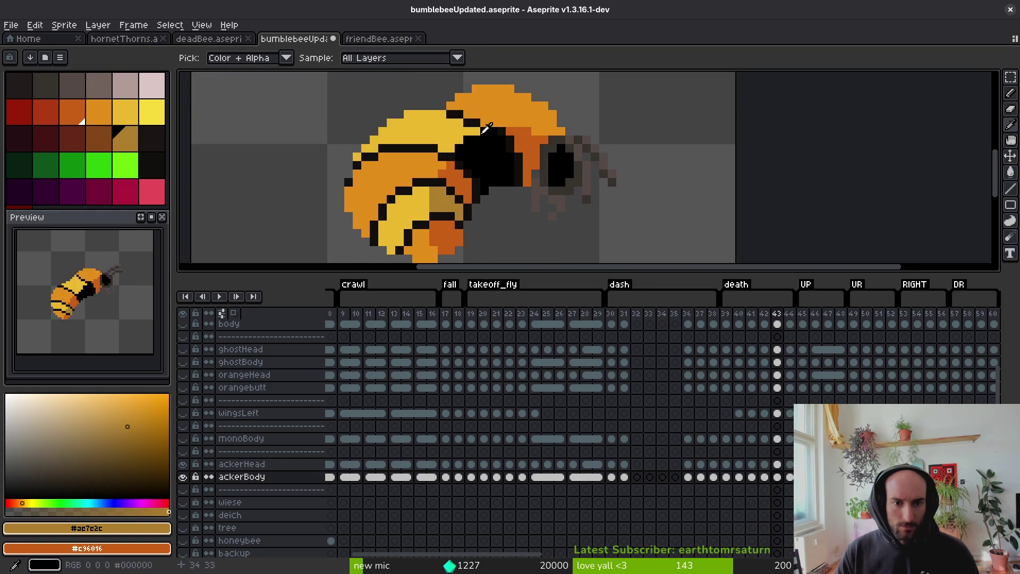
Fill frame 44's top band, left head area and lower face with orange from the neighbouring frame
key(comma)
alt+click(497, 105)
key(period)
click(497, 107)
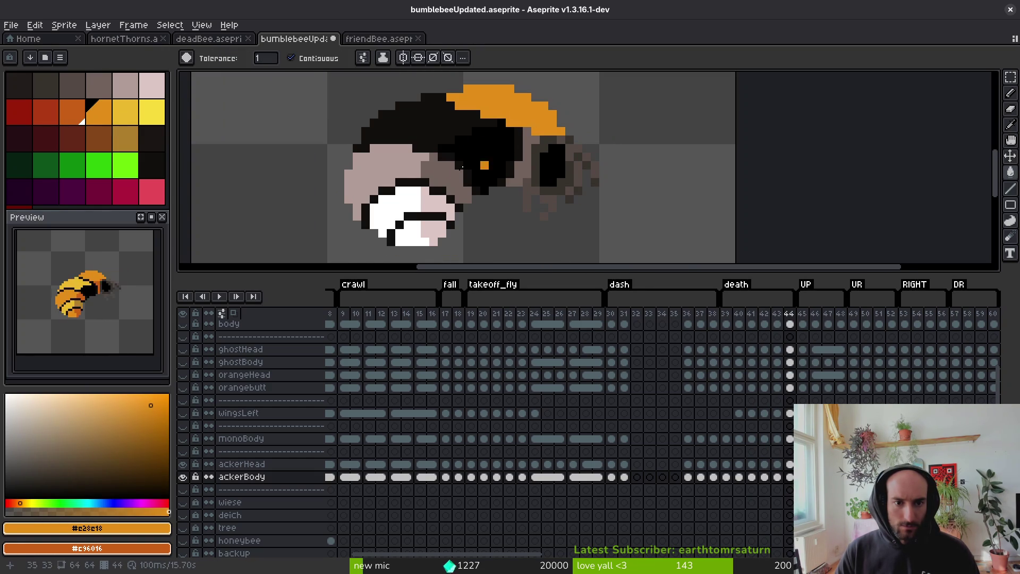
click(398, 165)
click(410, 232)
Fill the face's lower right and the pinkish area with darker orange sampled from frame 43
key(comma)
alt+click(433, 234)
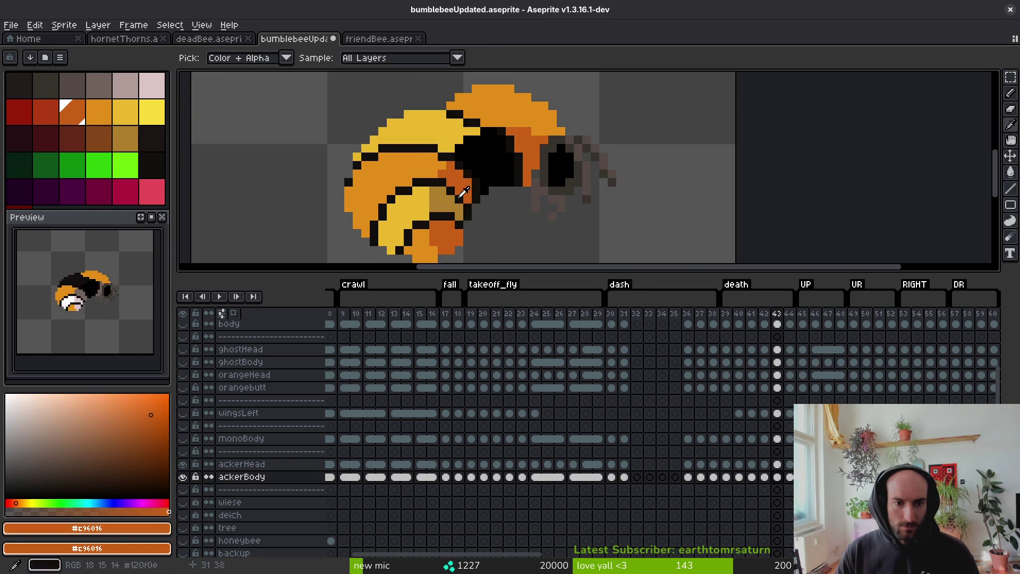
key(period)
click(433, 234)
click(446, 175)
Pencil a yellow stripe along the top black row instead of filling the whole band
key(comma)
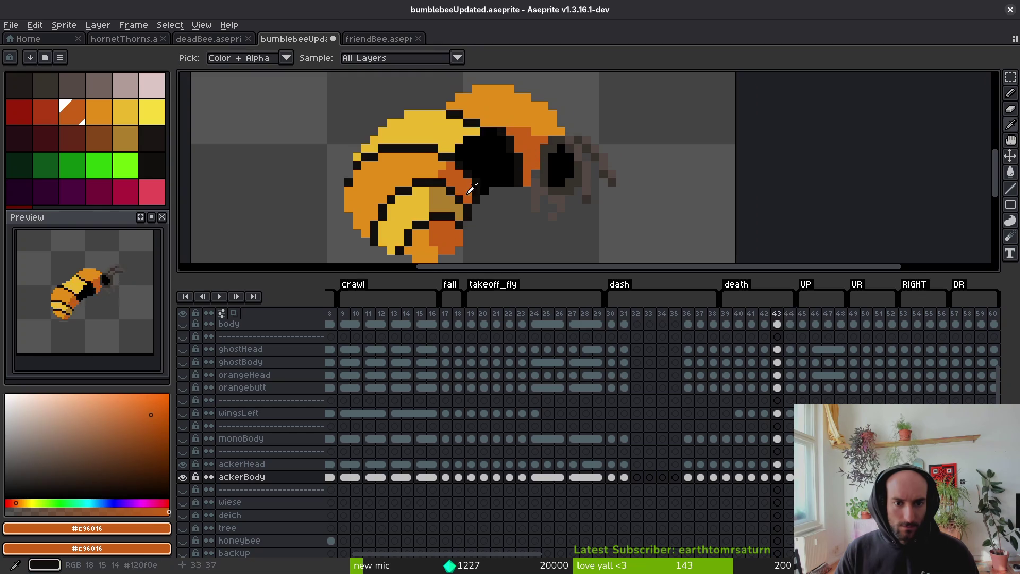
alt+click(433, 133)
key(period)
click(432, 133)
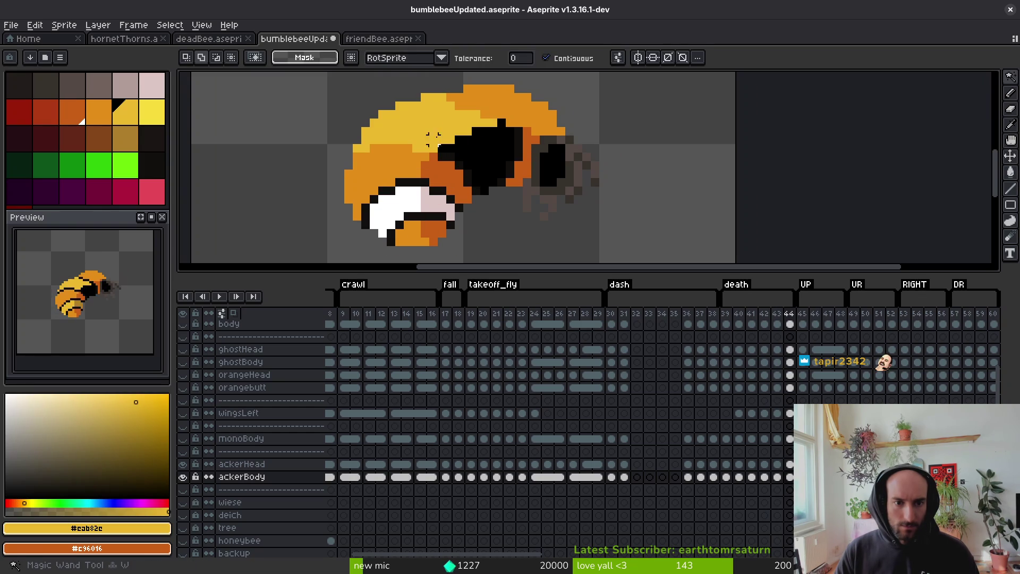
key(ctrl+z)
key(b)
scroll(461, 160, up, 1)
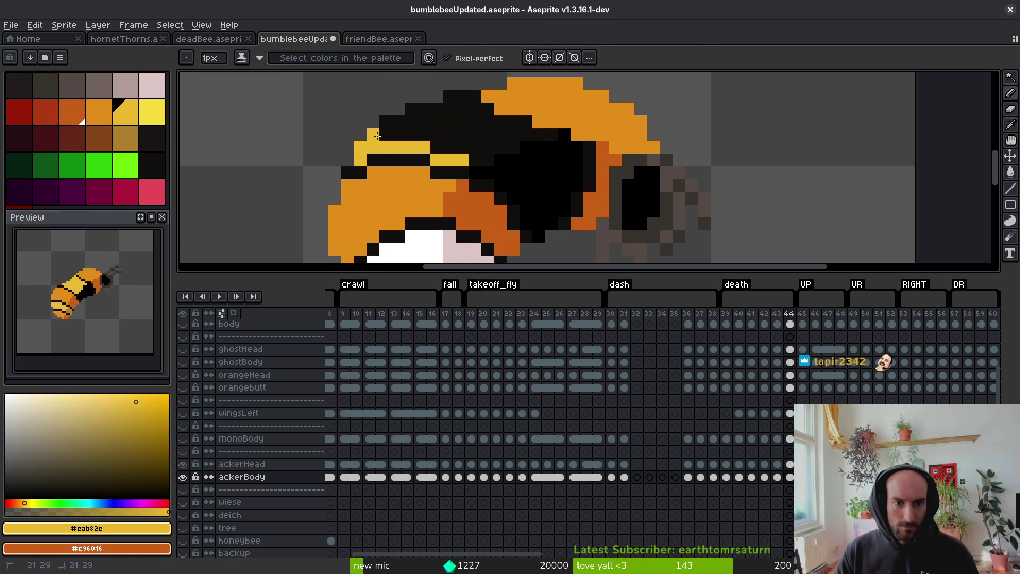
drag(377, 136, 462, 134)
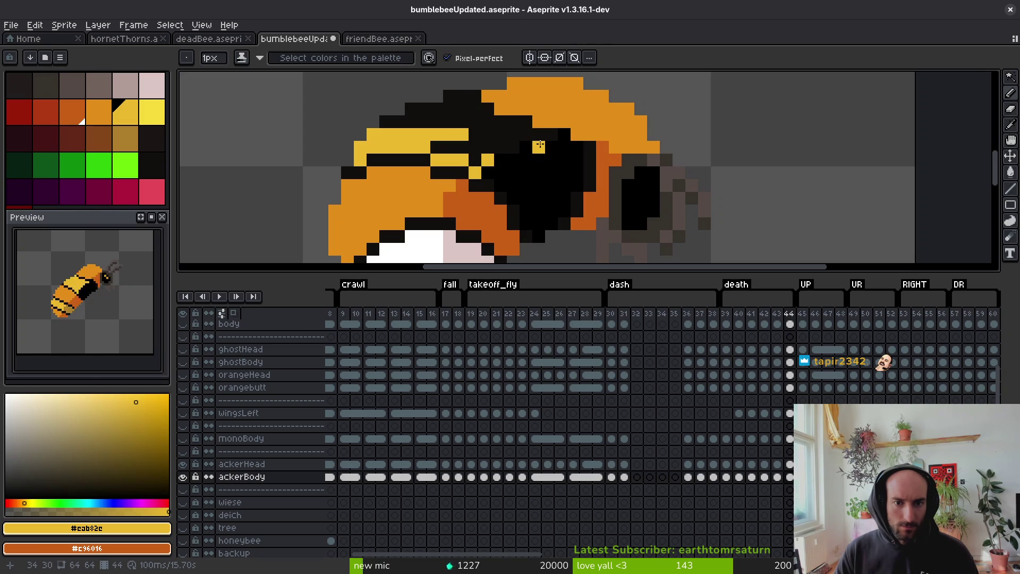
click(524, 136)
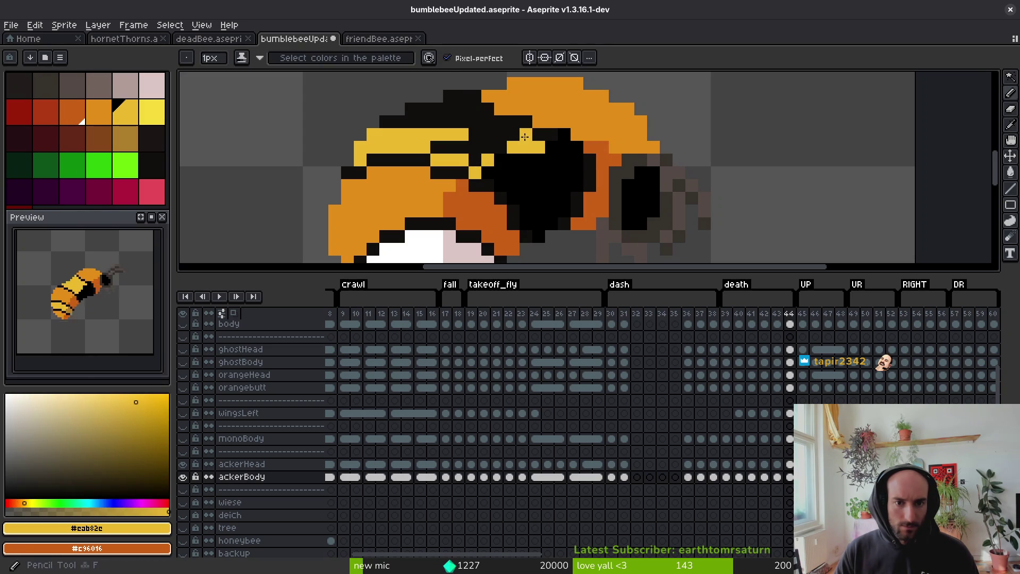
Bucket-fill the top stripe region yellow and the pale face area orange
key(g)
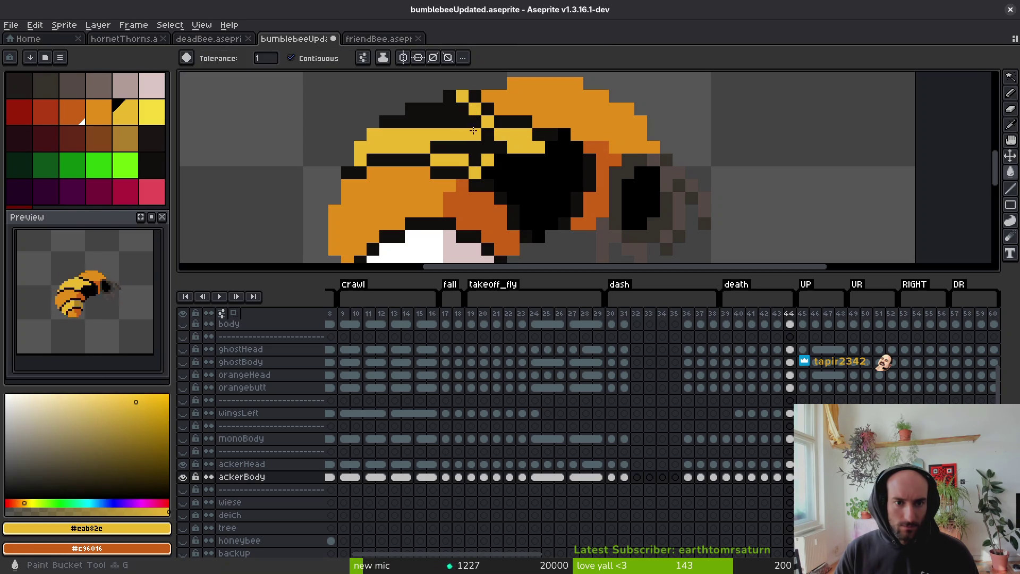
click(500, 158)
scroll(498, 158, down, 3)
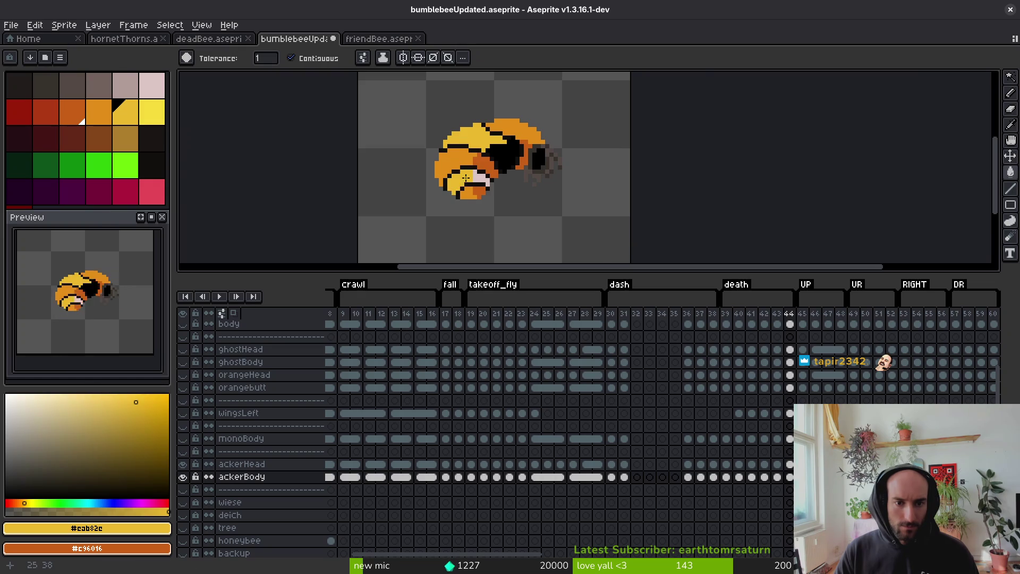
scroll(466, 177, up, 2)
alt+click(497, 176)
Sample tan and yellow from the sprite, fill part of the bee's top yellow, then compare frames
click(481, 178)
scroll(528, 184, down, 3)
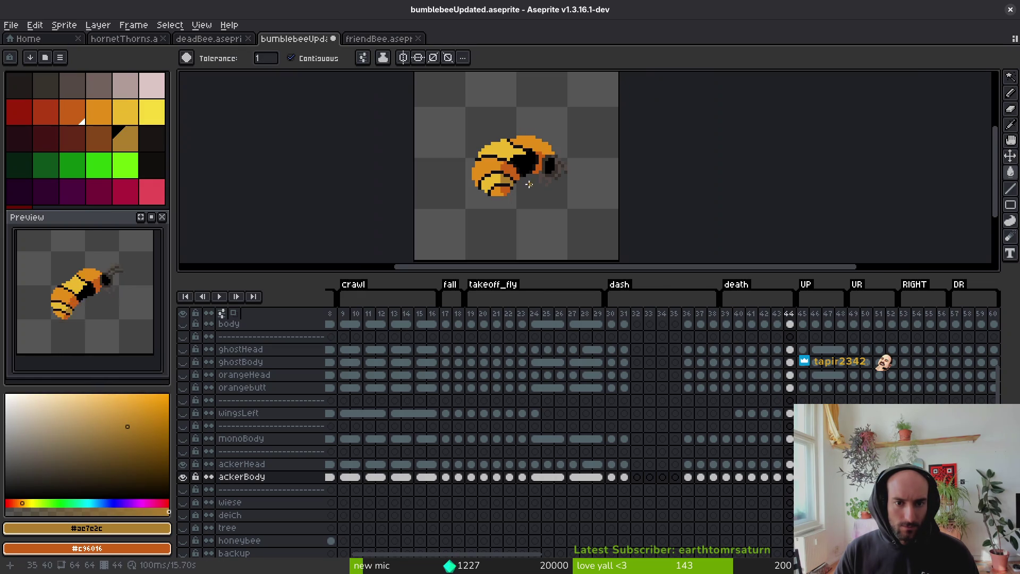
scroll(529, 184, up, 3)
alt+click(467, 128)
click(507, 160)
scroll(536, 161, down, 3)
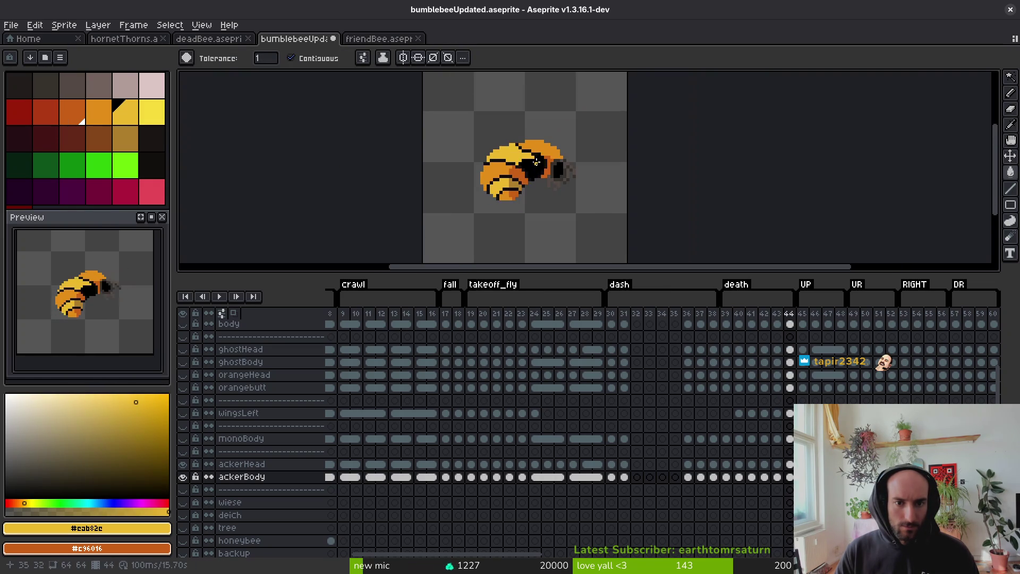
scroll(536, 162, up, 3)
scroll(535, 161, down, 3)
scroll(547, 175, up, 3)
scroll(558, 183, down, 3)
key(Left)
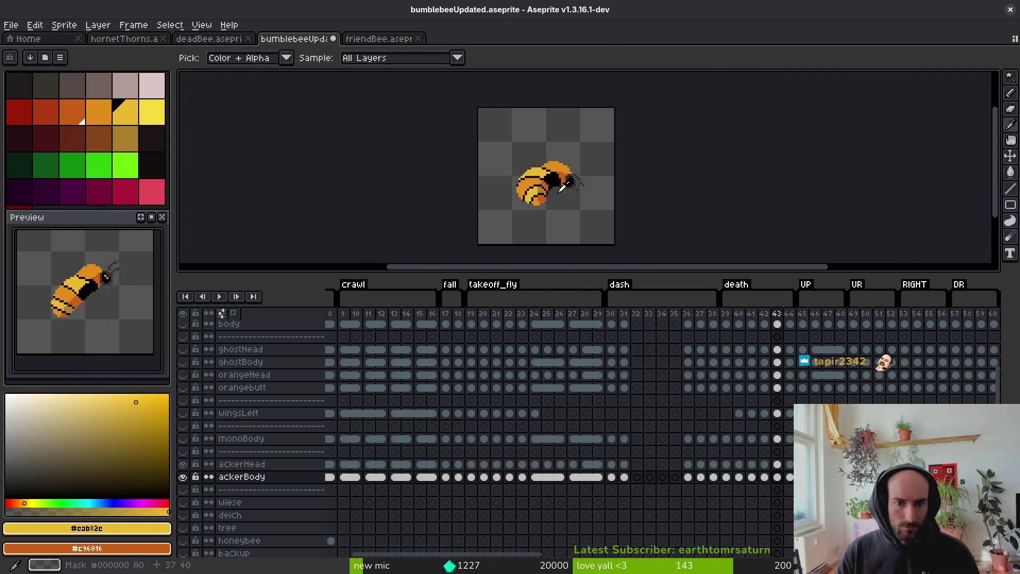
key(Right)
key(Right)
On frame 45, outline a stripe in yellow and fill it and the white tail stripe yellow
scroll(563, 170, up, 3)
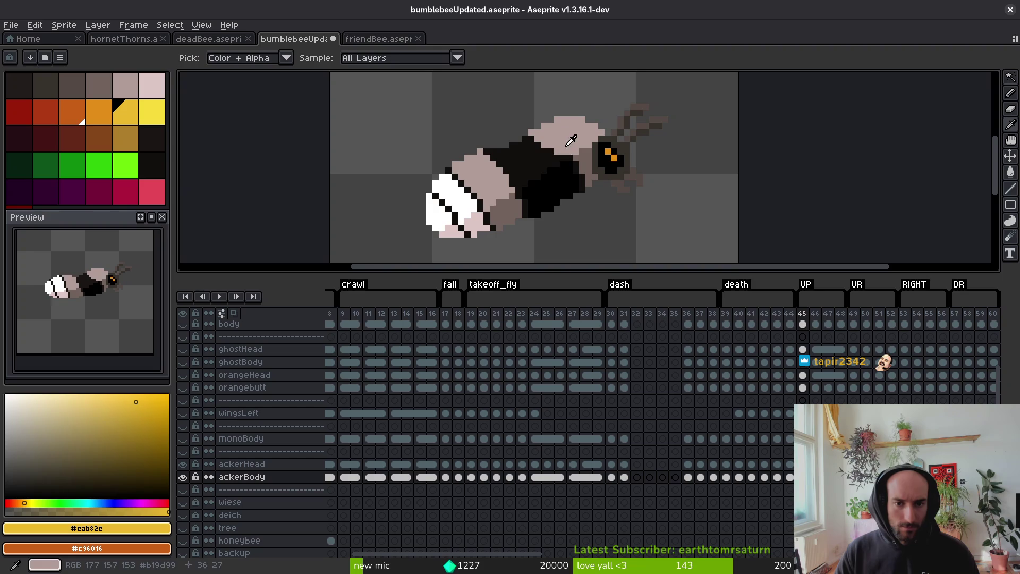
key(Left)
key(Right)
scroll(510, 183, up, 2)
click(505, 191)
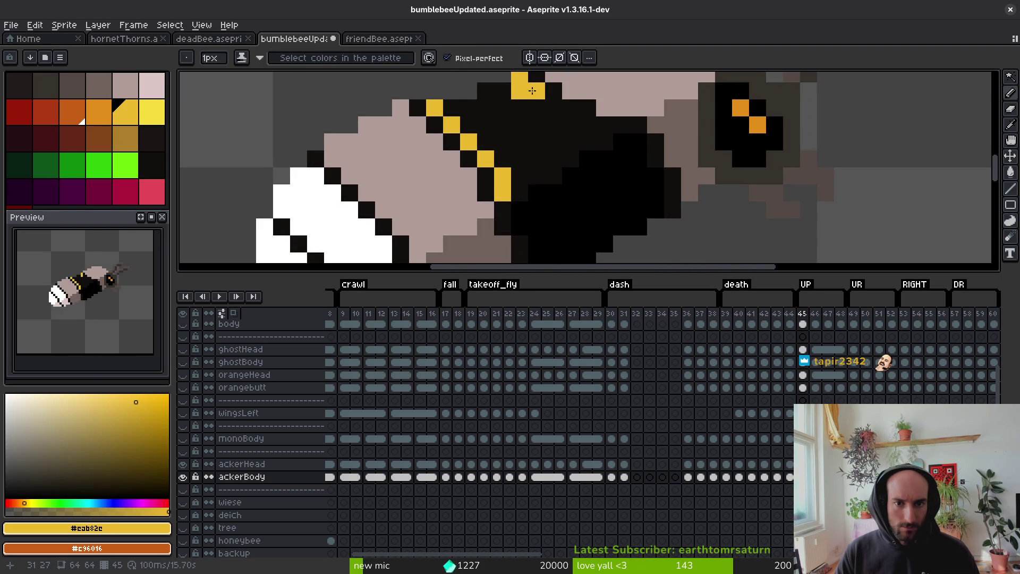
key(g)
click(547, 150)
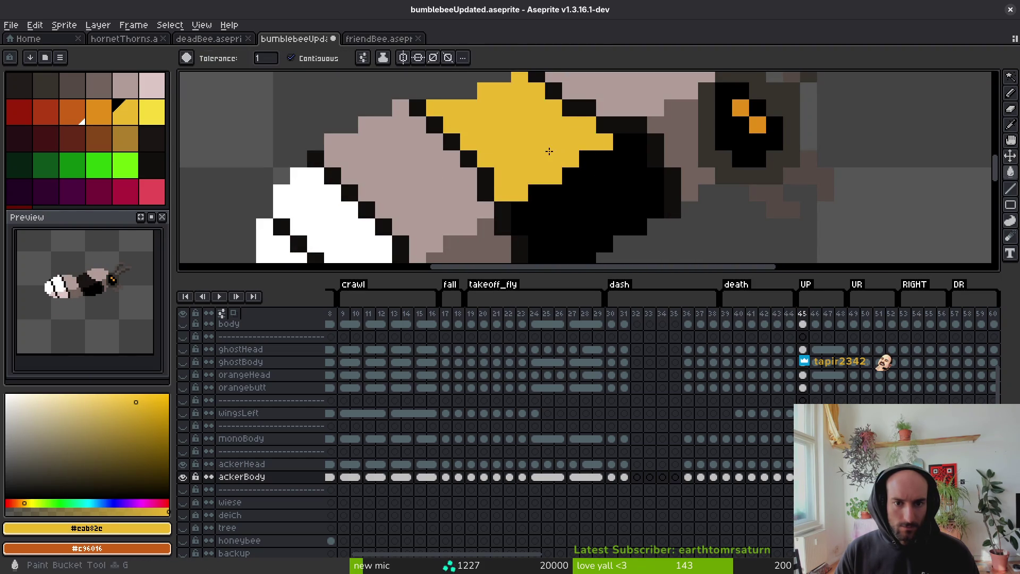
scroll(491, 187, down, 3)
click(491, 187)
Fill frame 45's upper stripe, body band and head orange, and the patch beside the eye dark orange
key(i)
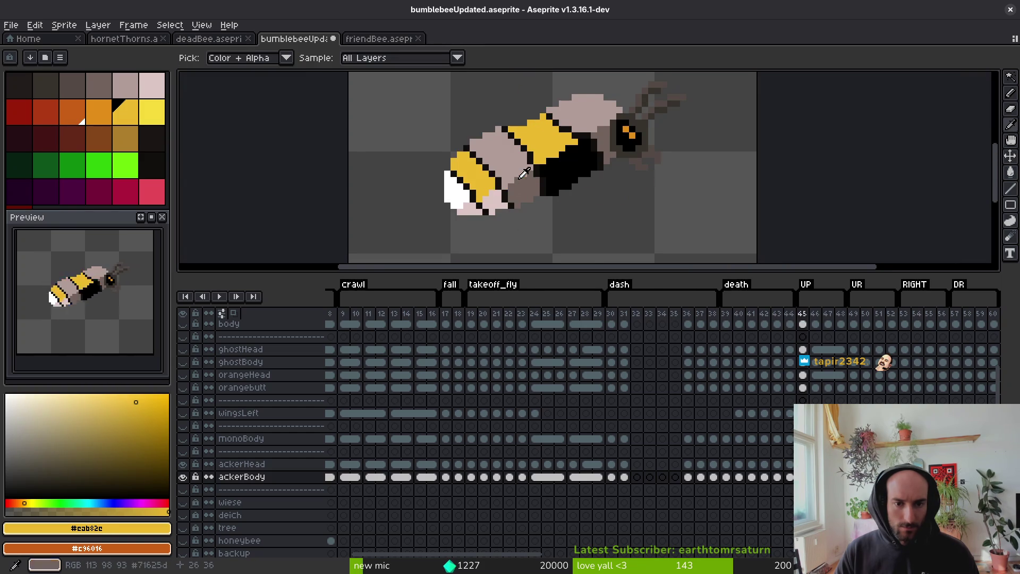
key(Left)
click(511, 169)
key(Right)
key(g)
click(514, 170)
click(511, 163)
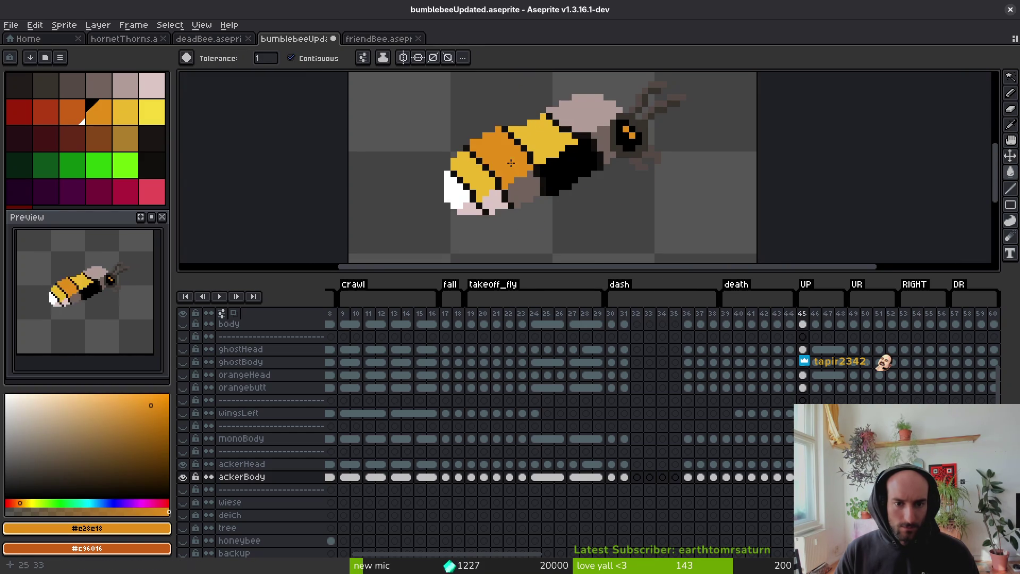
click(582, 117)
right_click(605, 144)
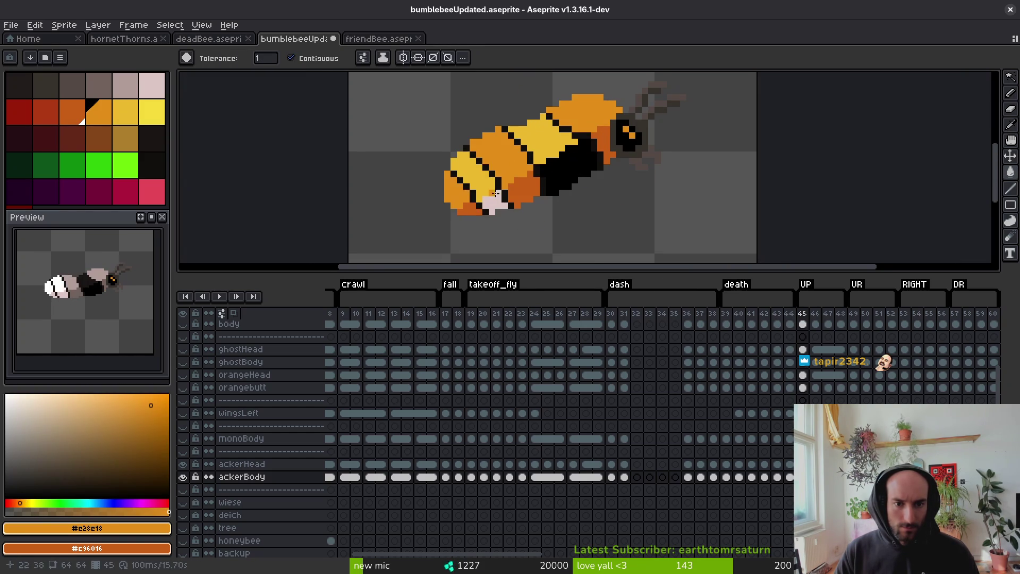
Fill the pink belly patch with the tan sampled from frame 44
key(i)
key(Left)
click(510, 197)
key(Right)
key(g)
click(494, 202)
Save the sprite file
scroll(553, 207, down, 2)
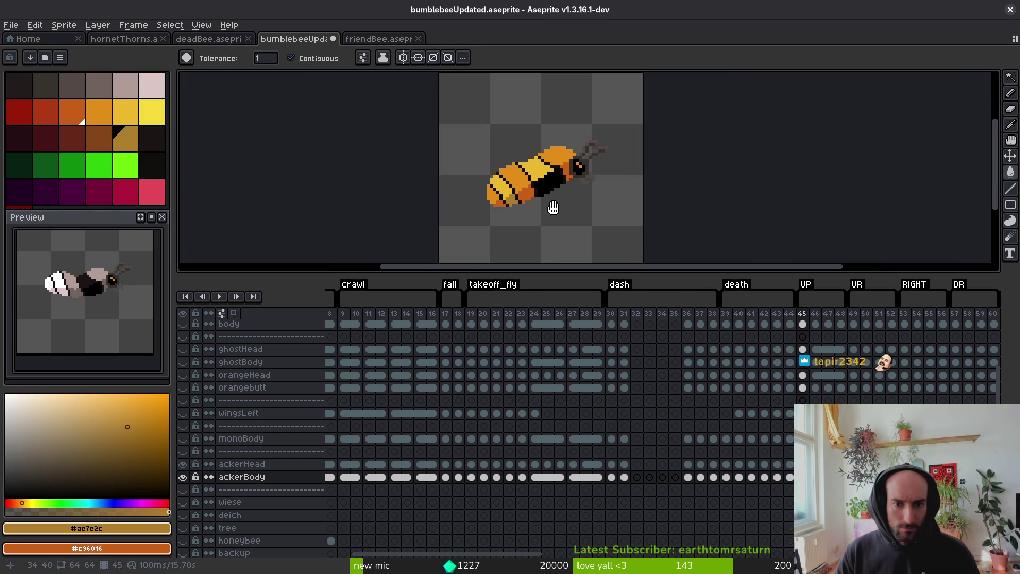
key(ctrl+s)
scroll(610, 154, right, 3)
scroll(673, 391, right, 5)
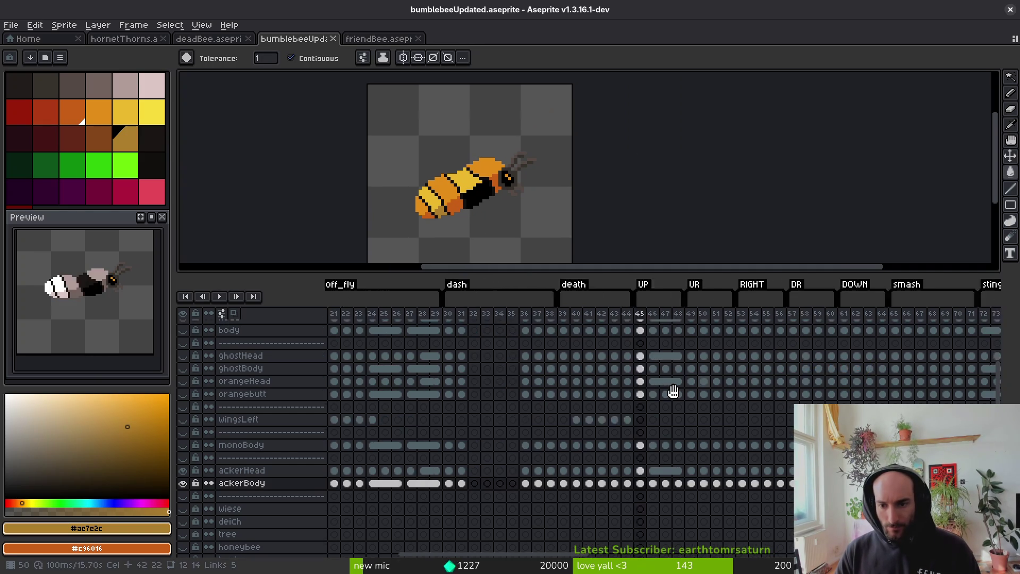
scroll(673, 392, up, 2)
scroll(672, 392, right, 2)
Sample the orange from the finished frame 45
click(584, 313)
key(i)
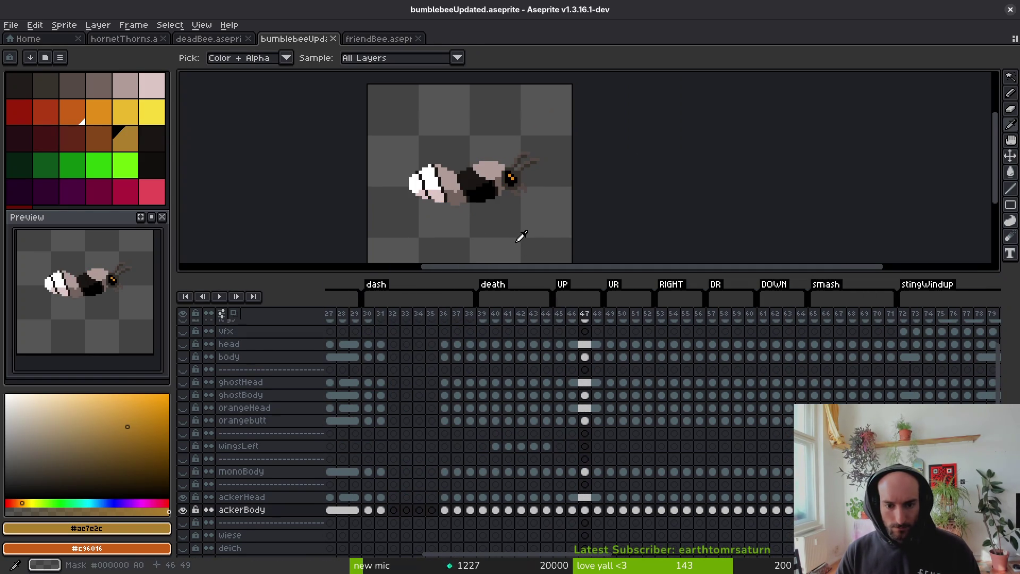
key(Left)
key(Left)
key(Right)
key(g)
scroll(518, 234, up, 1)
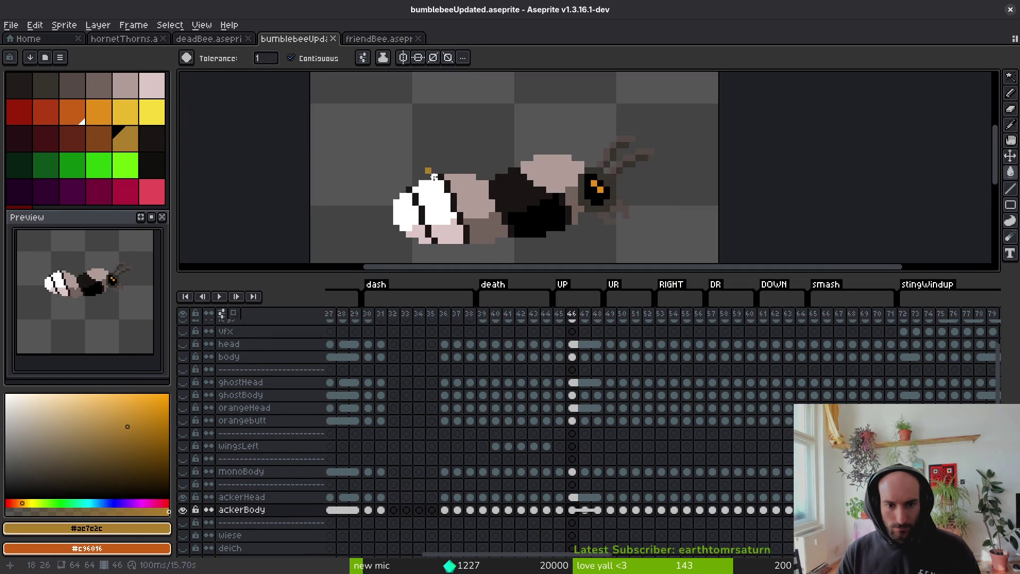
key(i)
key(Left)
alt+click(593, 134)
Fill frame 46's head and a body segment orange, and the tail patch and belly dark orange
key(Right)
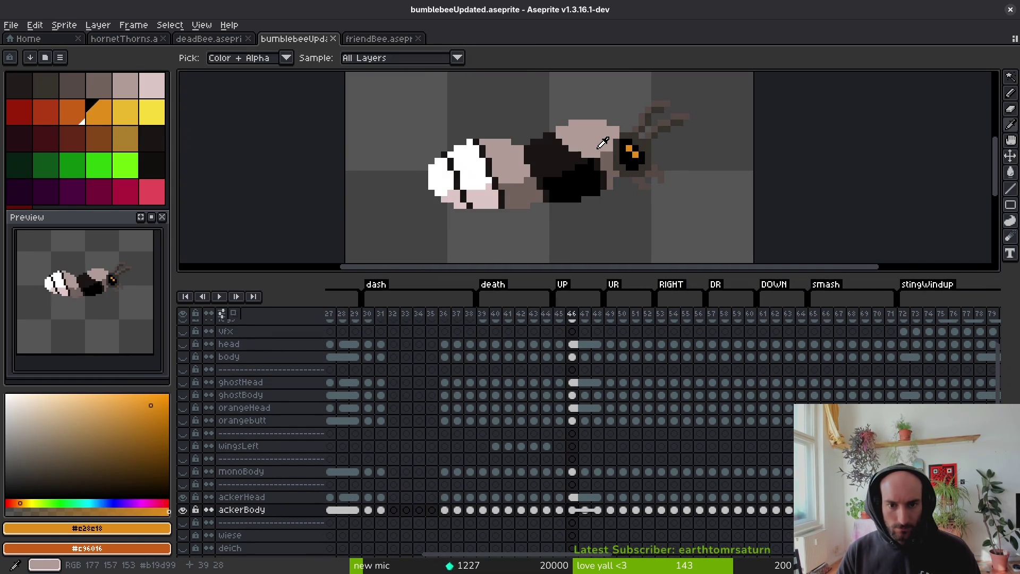
key(g)
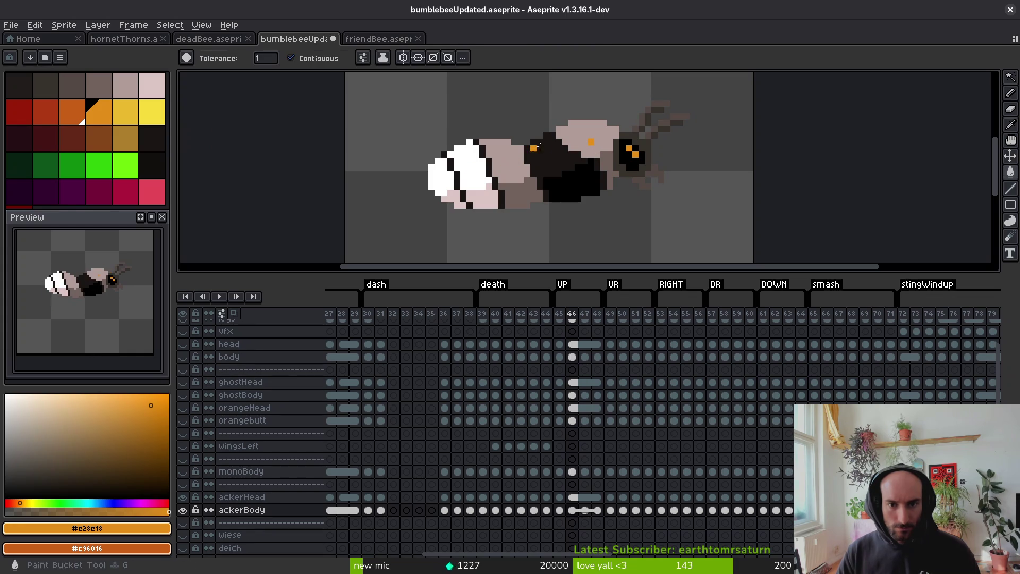
click(575, 133)
click(504, 162)
right_click(458, 197)
right_click(514, 191)
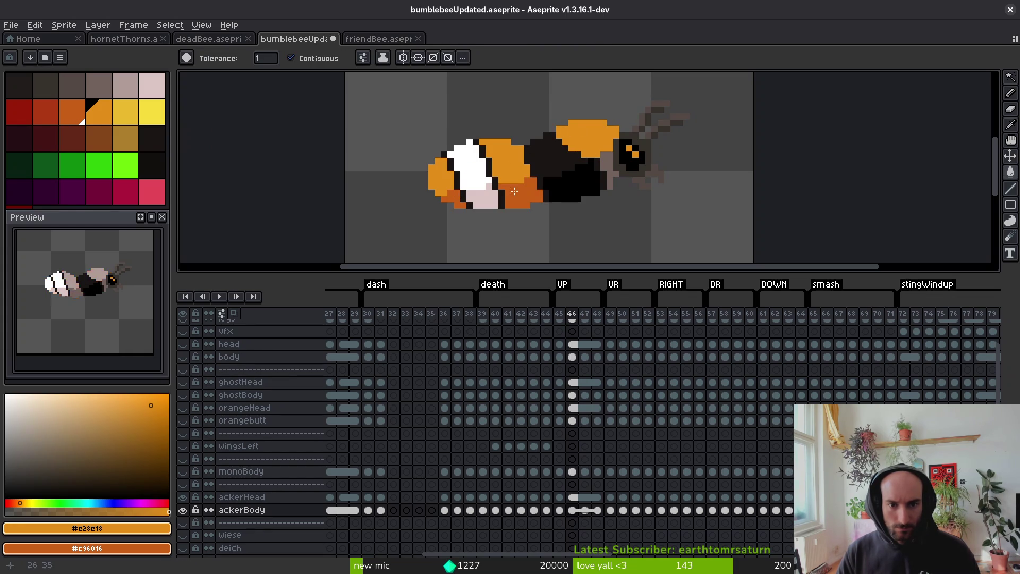
Outline a stripe on frame 46 with yellow pixels and fill its inside yellow
key(Left)
alt+click(531, 162)
key(Right)
key(b)
scroll(532, 162, up, 3)
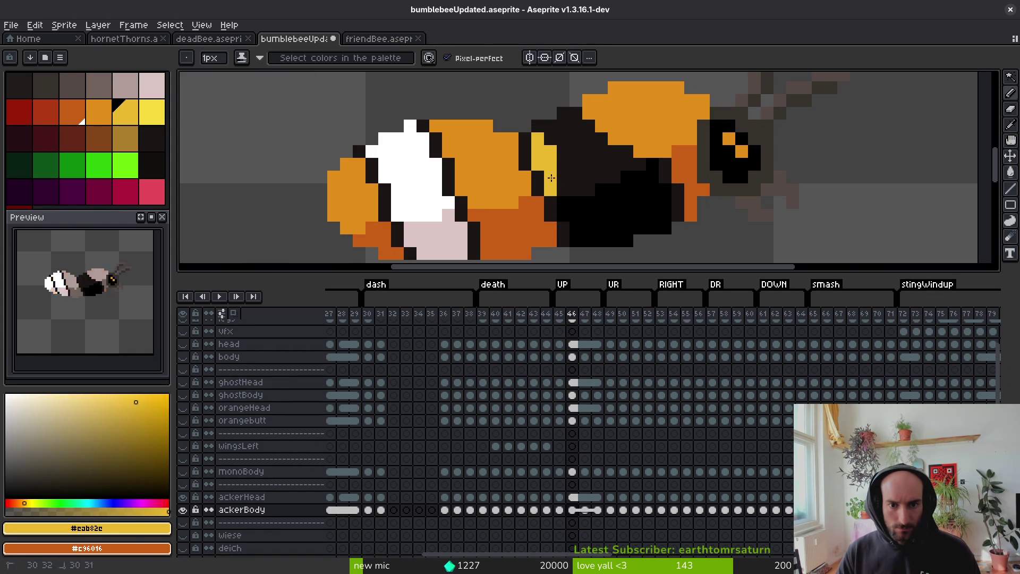
click(567, 123)
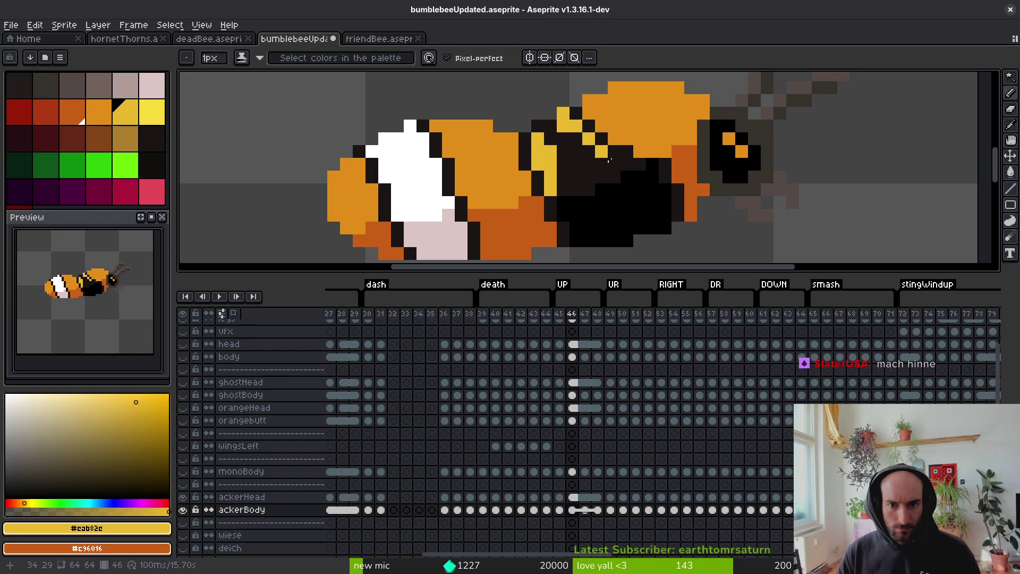
key(g)
click(584, 176)
scroll(557, 191, down, 2)
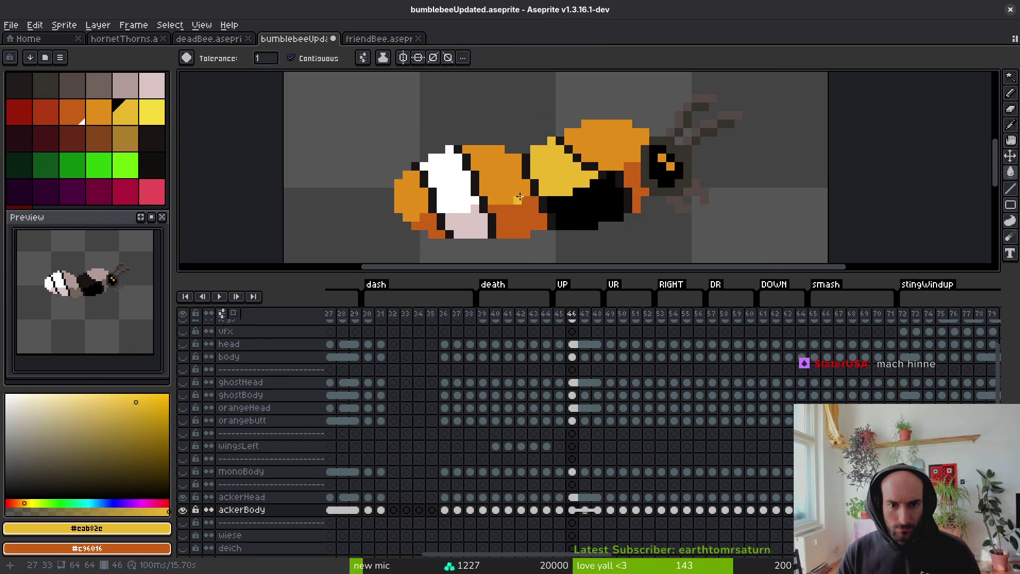
Sample the tan belly colour from the finished frame
key(alt)
key(Left)
key(Right)
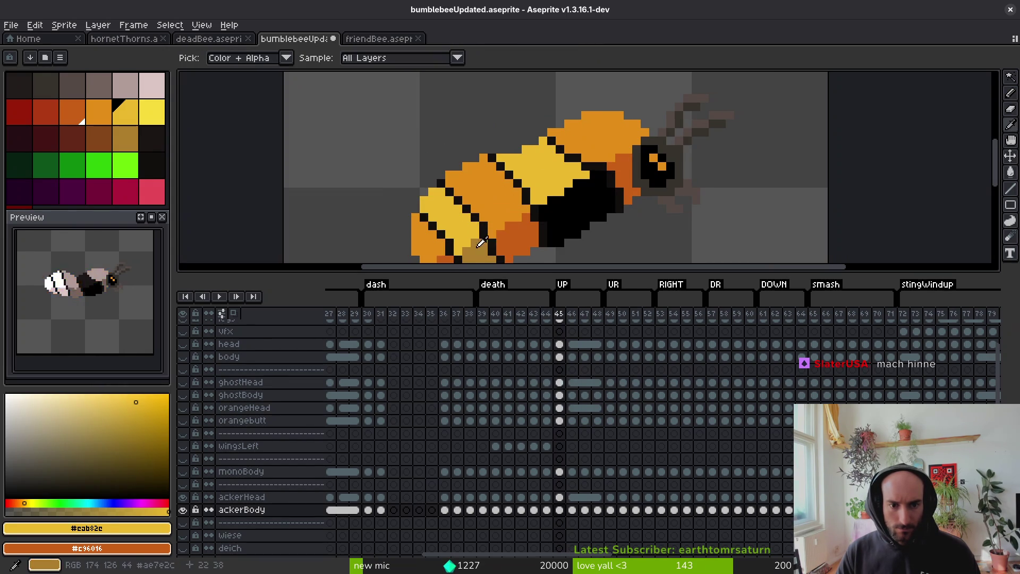
alt+click(475, 224)
Fill the pale belly patch with the sampled tan
scroll(476, 223, down, 3)
key(Right)
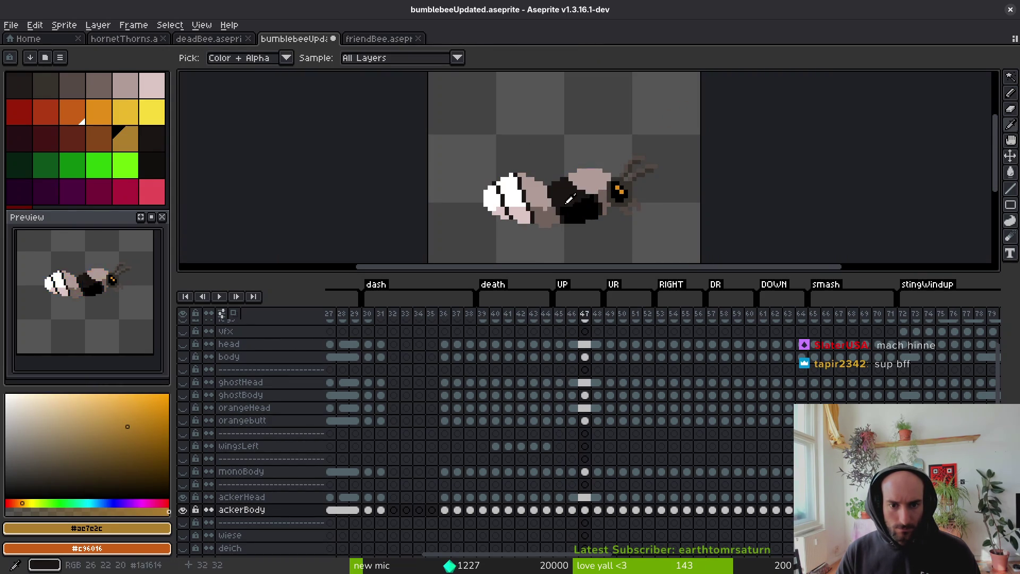
scroll(529, 210, up, 2)
key(Left)
alt+click(529, 208)
key(Right)
On frame 47, draw a yellow diagonal stripe edge, then fill the stripe and white body segment yellow
key(b)
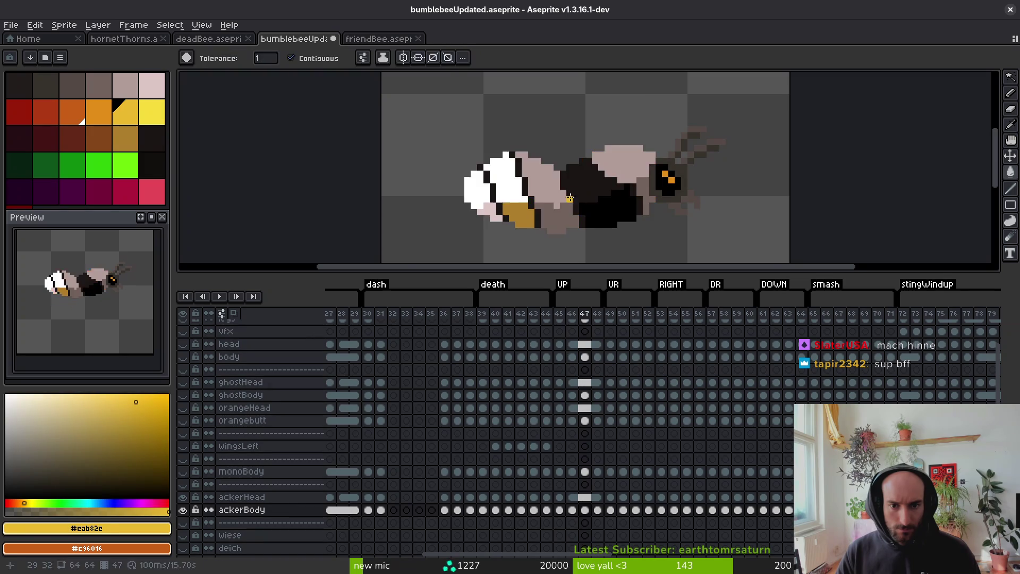
scroll(574, 205, up, 3)
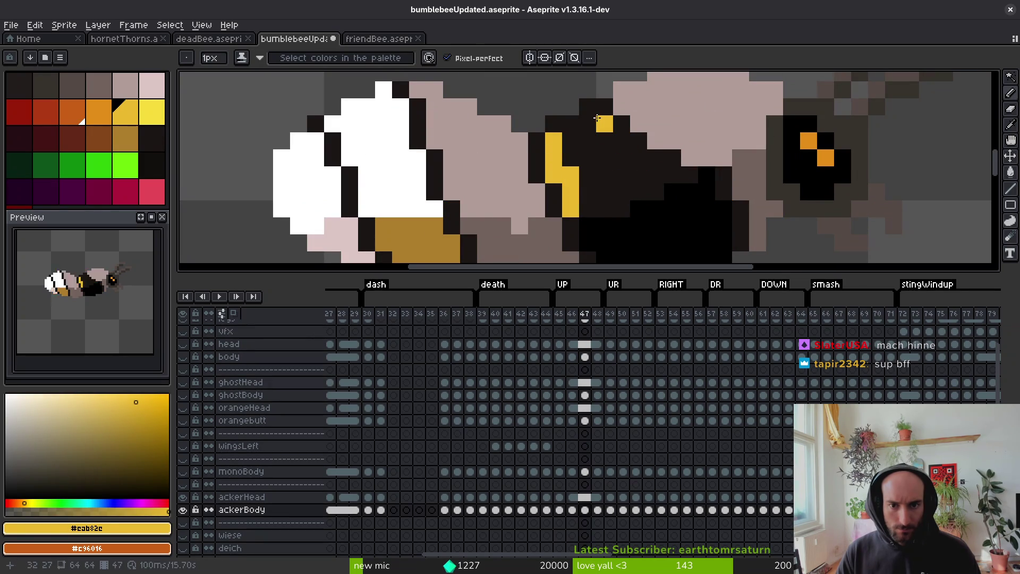
drag(655, 175, 655, 192)
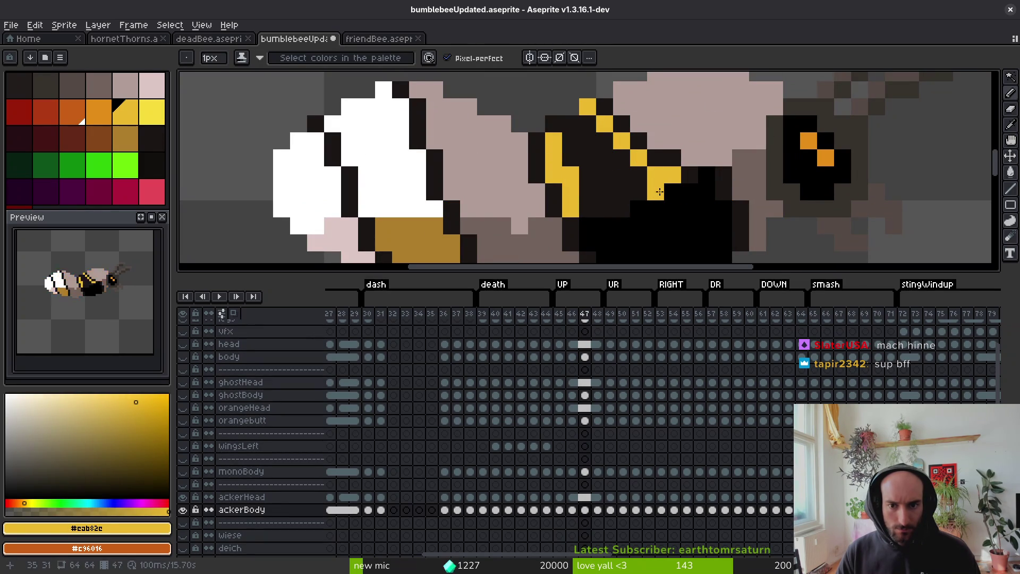
key(g)
click(601, 176)
scroll(541, 174, down, 3)
click(541, 173)
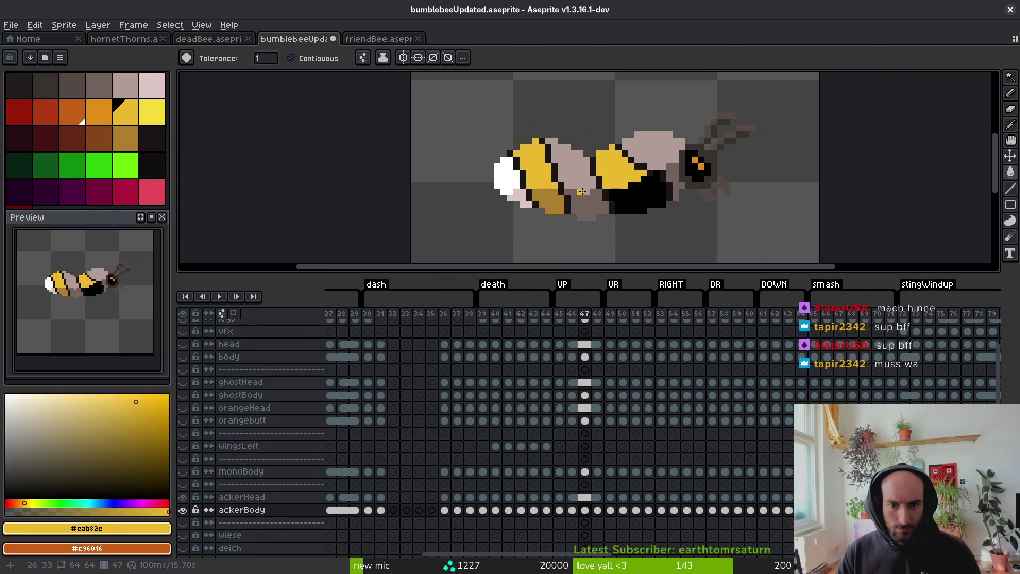
Fill frame 47's tan stripe, segment behind the head and end patch orange, and the belly dark orange
scroll(584, 196, up, 1)
key(Left)
alt+click(582, 180)
key(Right)
click(582, 180)
right_click(584, 207)
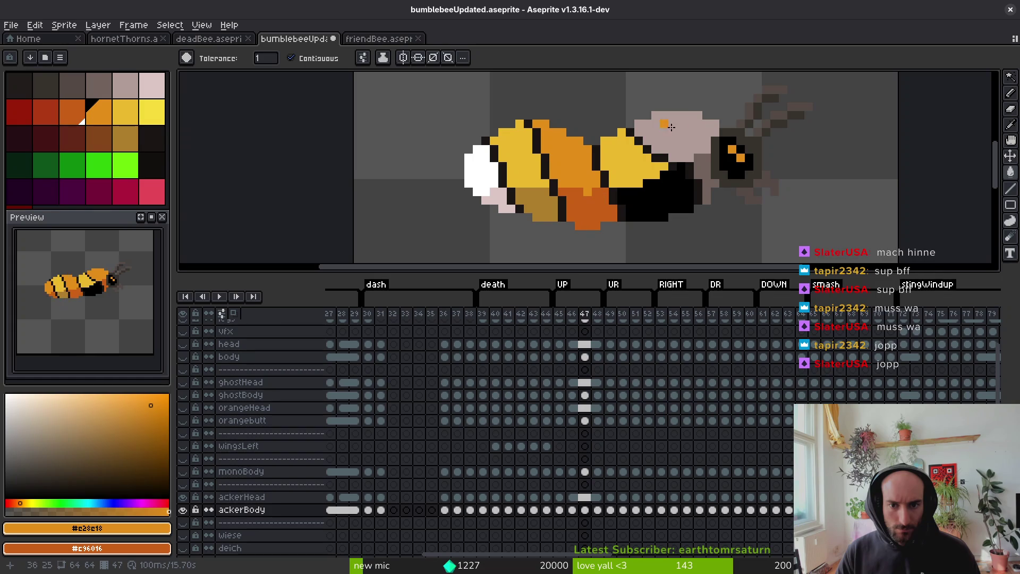
click(686, 151)
click(470, 181)
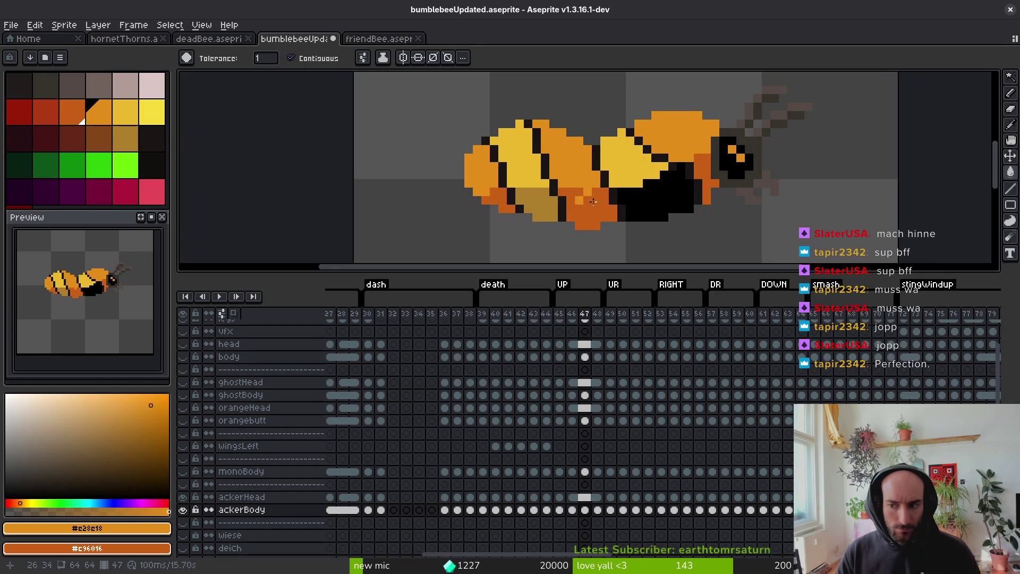
Save bumblebeeUpdated.aseprite and hide the timeline to enlarge the canvas
key(Right)
key(ctrl+s)
key(Right)
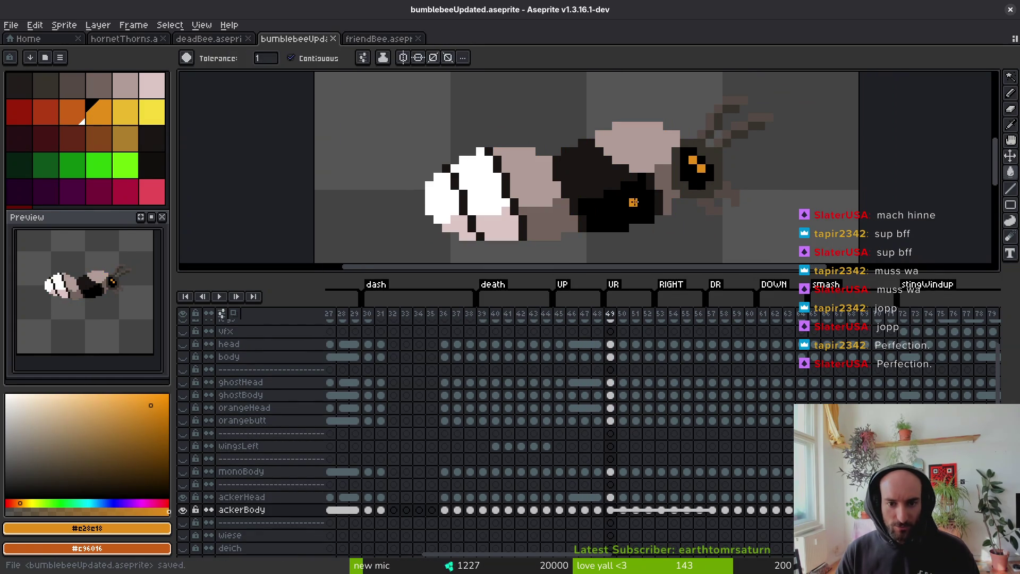
key(Left)
scroll(619, 448, right, 5)
key(Tab)
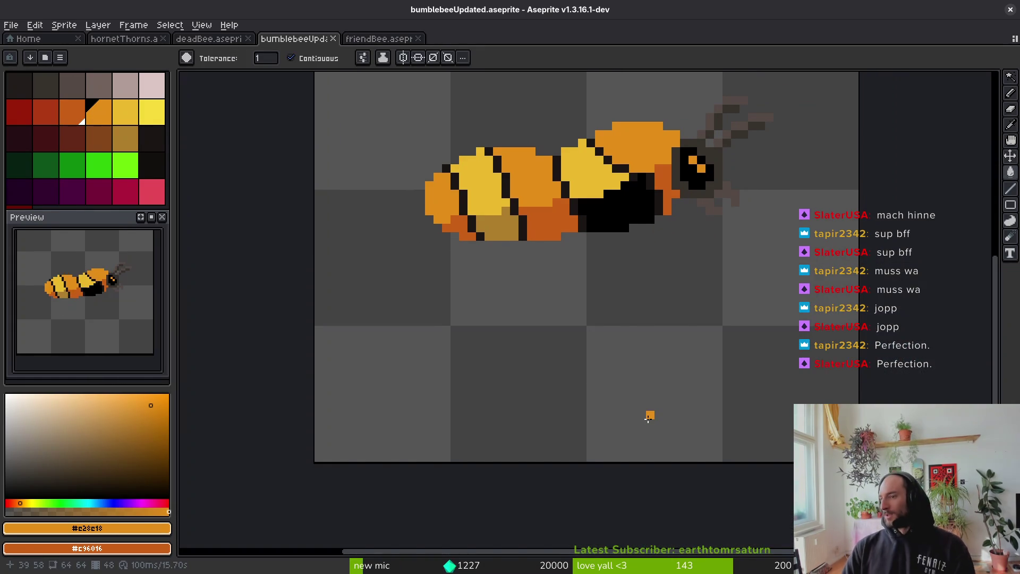